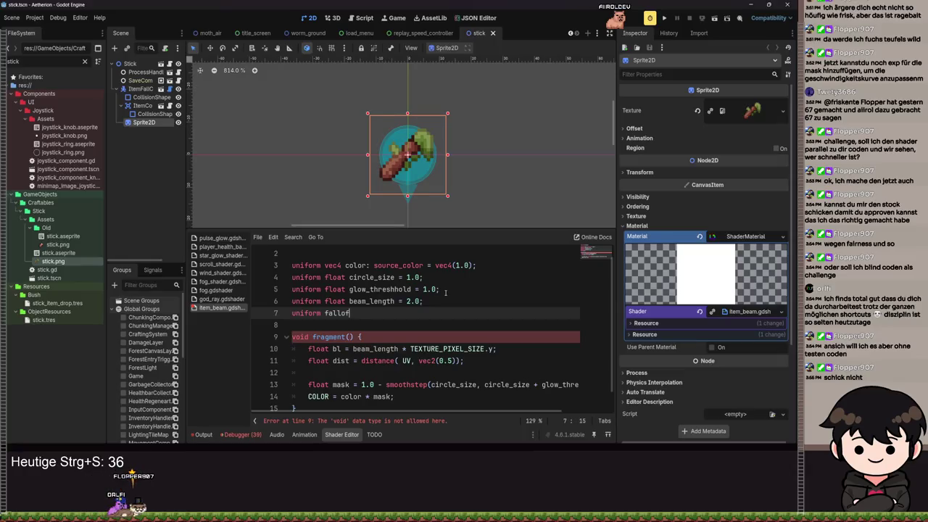
- Declare 'uniform float falloff = 1.0;', save the shader, and select the misspelled distance call
type("fallo")
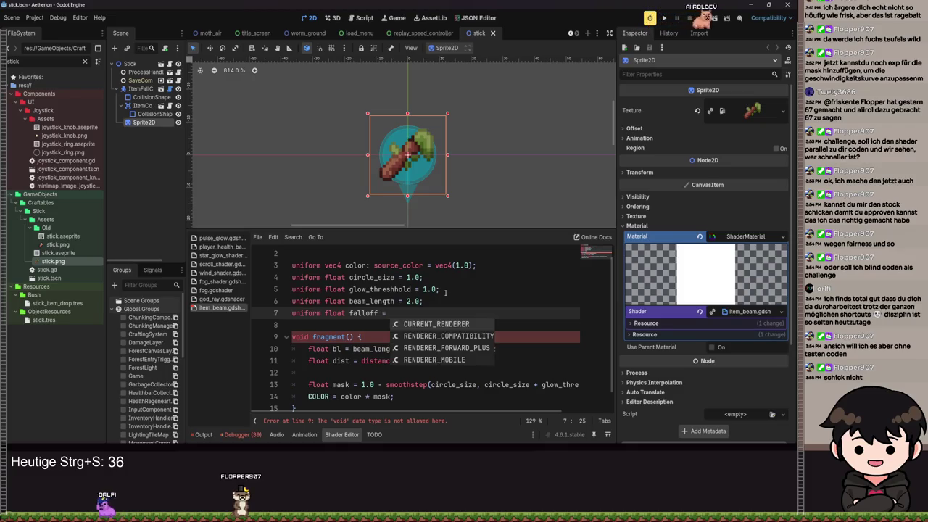
type("1`.0")
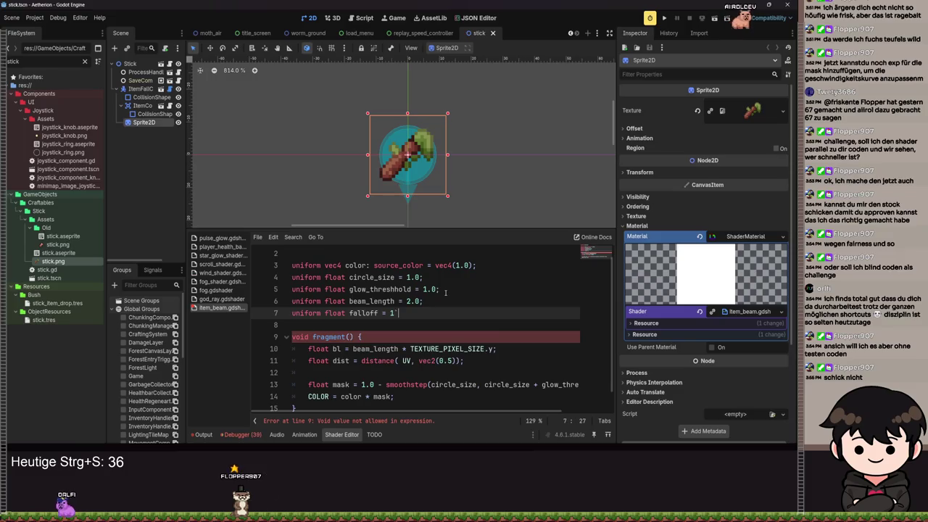
key("BackSpace")
type(".0;")
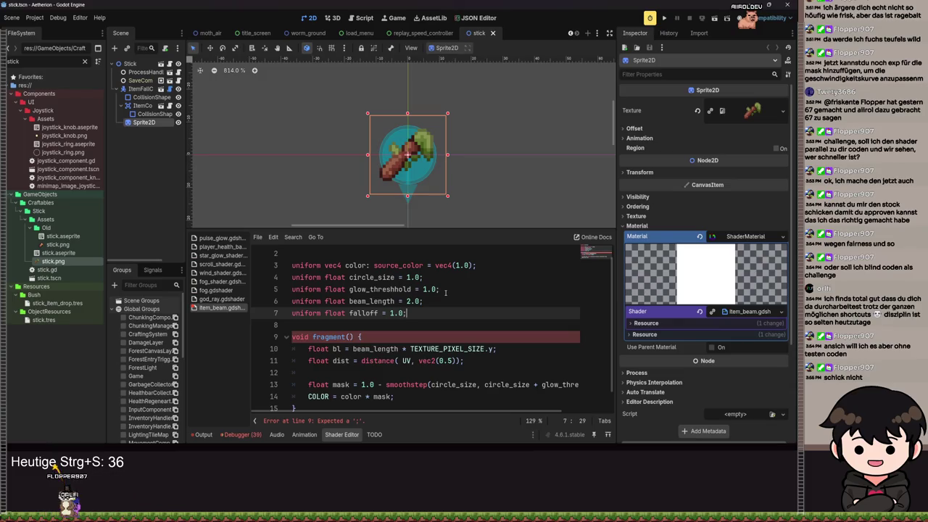
key("ctrl+s")
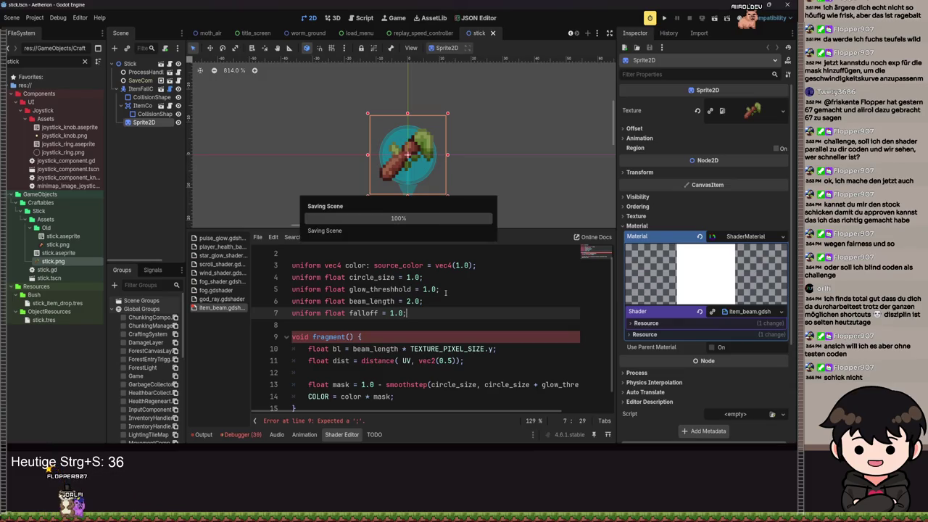
key("ctrl+s")
scroll(363, 366, "down", 1)
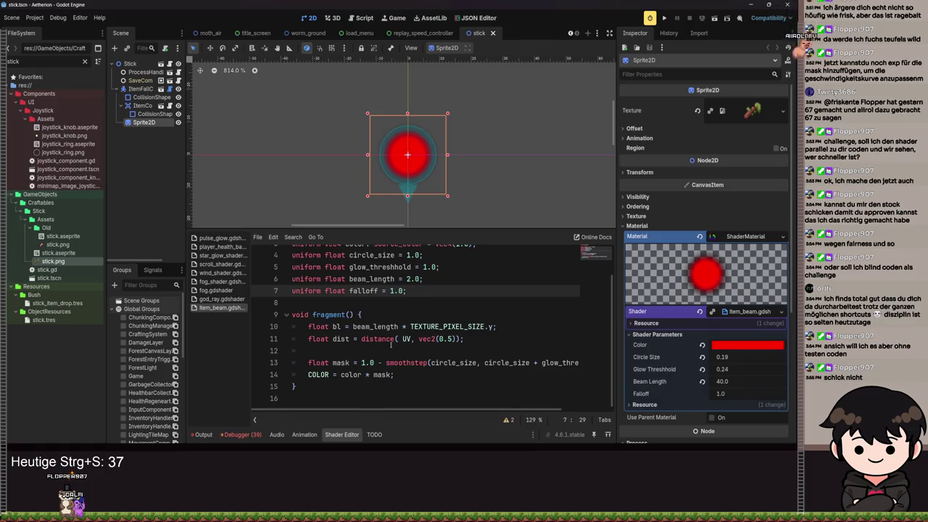
left_click_drag(361, 338, 402, 338)
- Fix the distance(UV, vec2(0.5)) call, save, and add blank lines above the COLOR assignment
type("distance(")
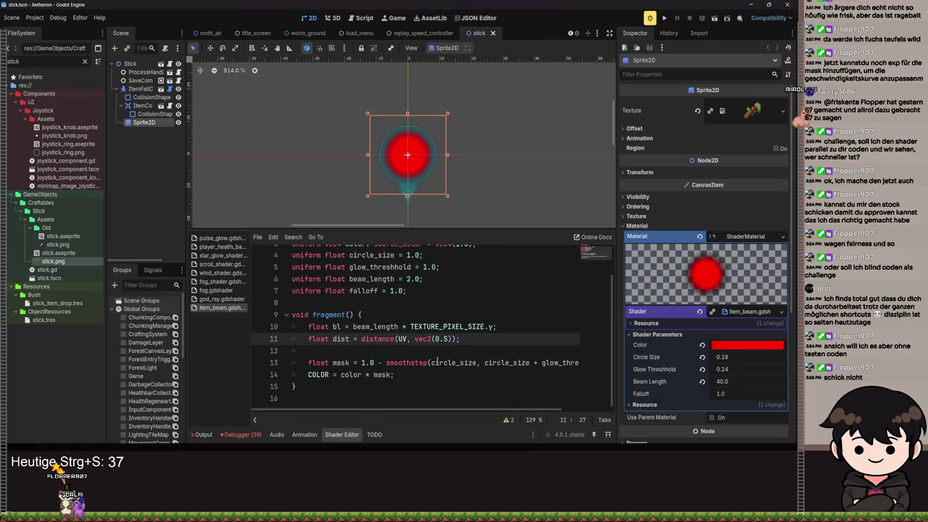
key("ctrl+s")
key("Down")
key("Down")
key("Down")
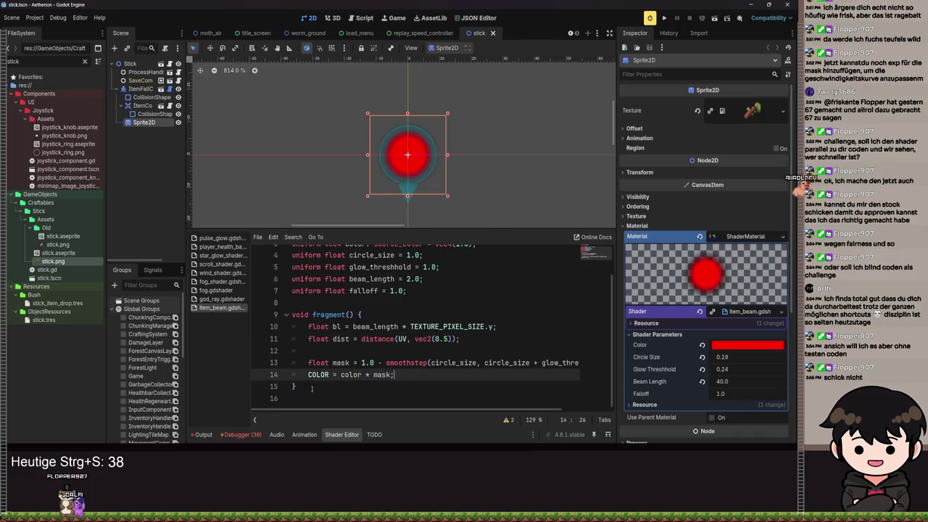
left_click(302, 377)
key("Return")
key("Return")
key("Return")
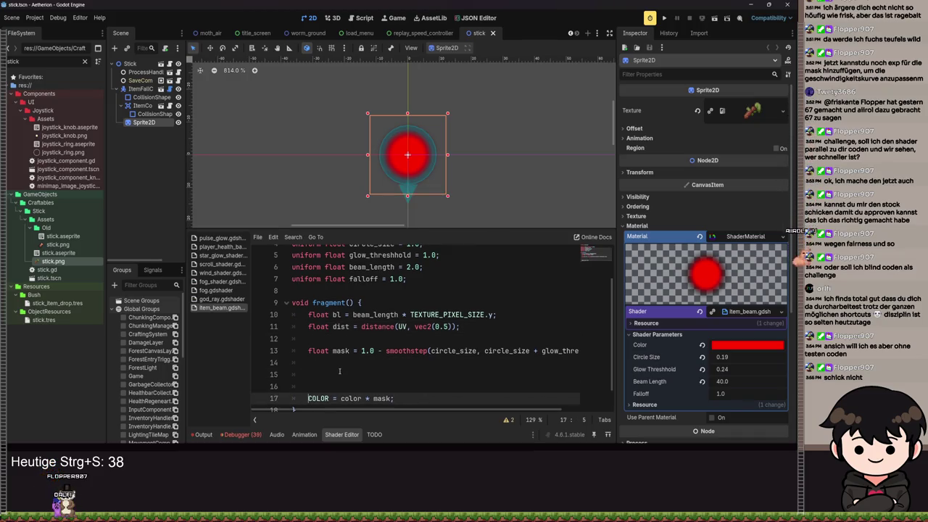
key("Up")
key("Up")
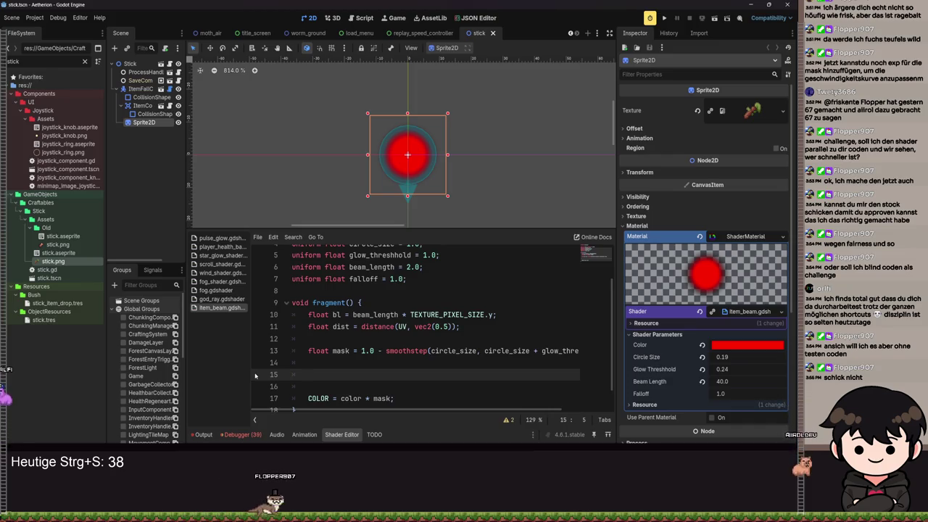
- Start a new line reading 'float beam_mask = 1.0 - smoothstep('
scroll(390, 203, "up", 5)
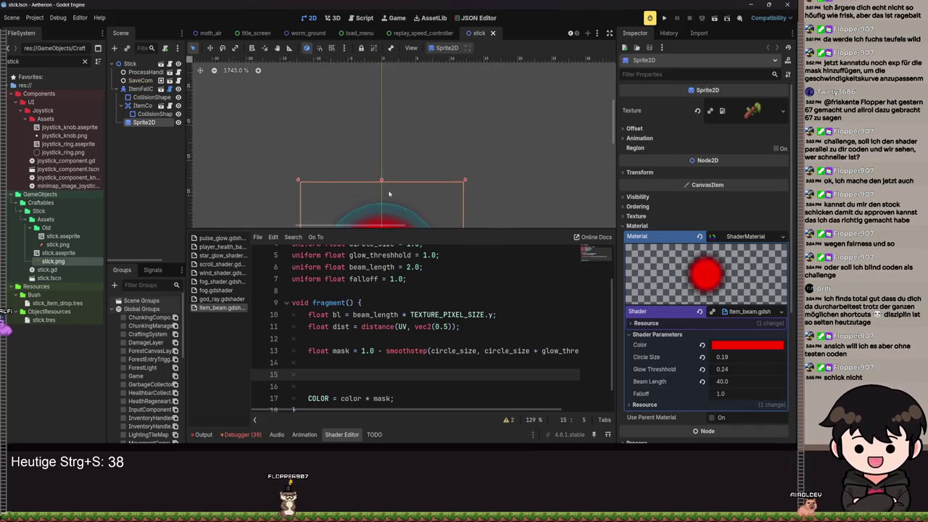
scroll(391, 203, "down", 6)
scroll(395, 136, "up", 4)
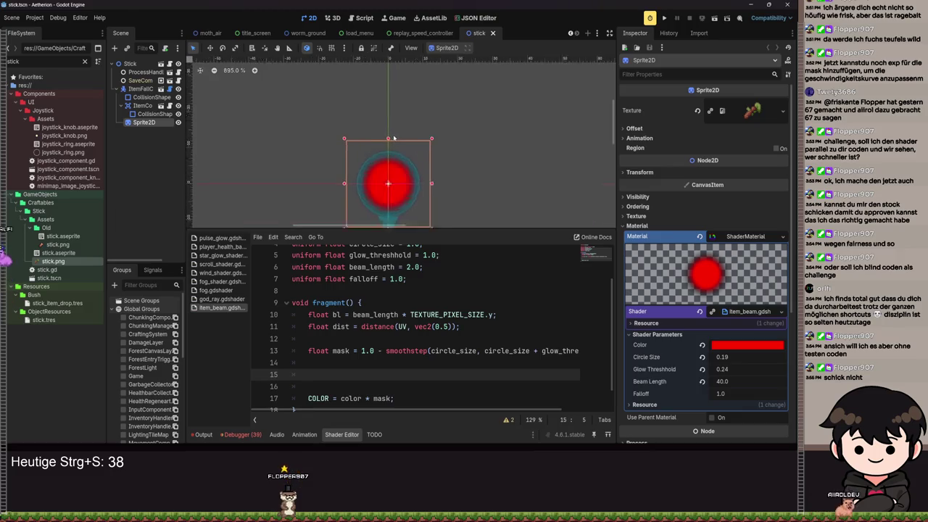
scroll(395, 138, "down", 3)
scroll(399, 141, "up", 4)
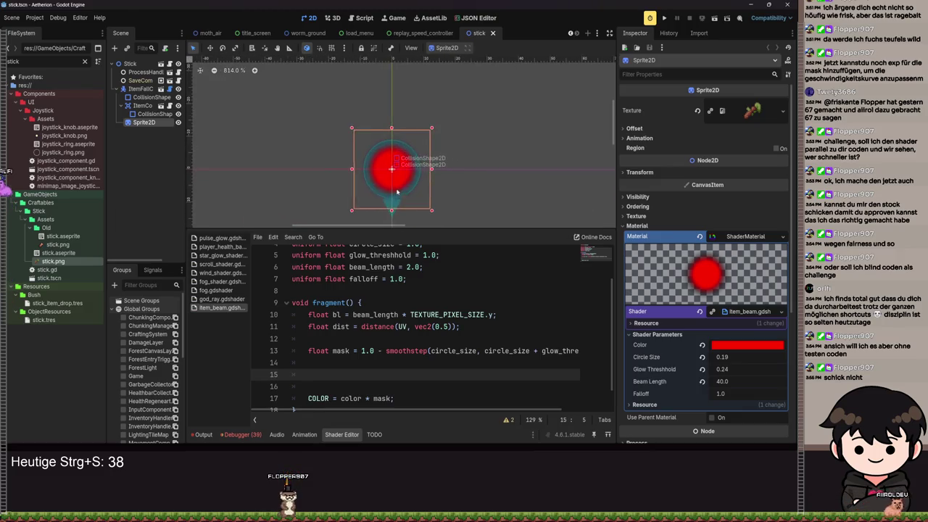
scroll(399, 141, "up", 3)
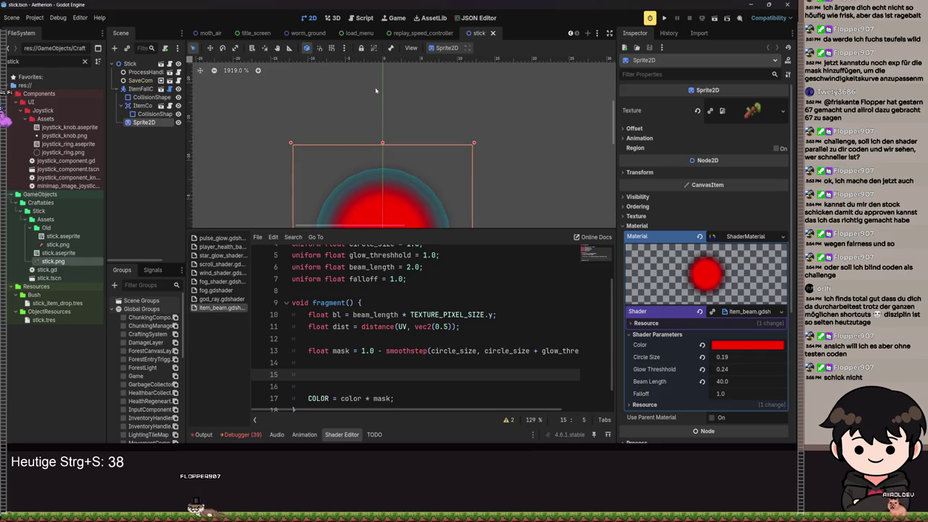
scroll(375, 95, "down", 5)
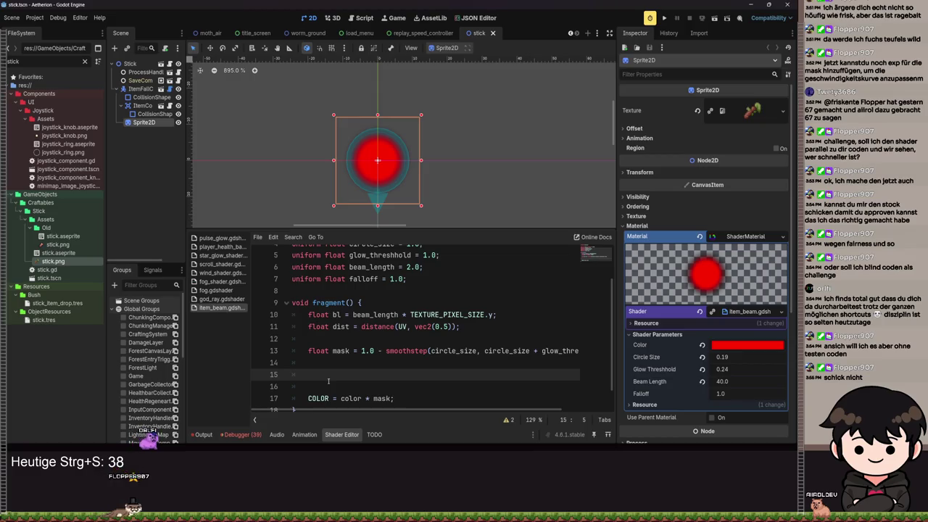
type("float ")
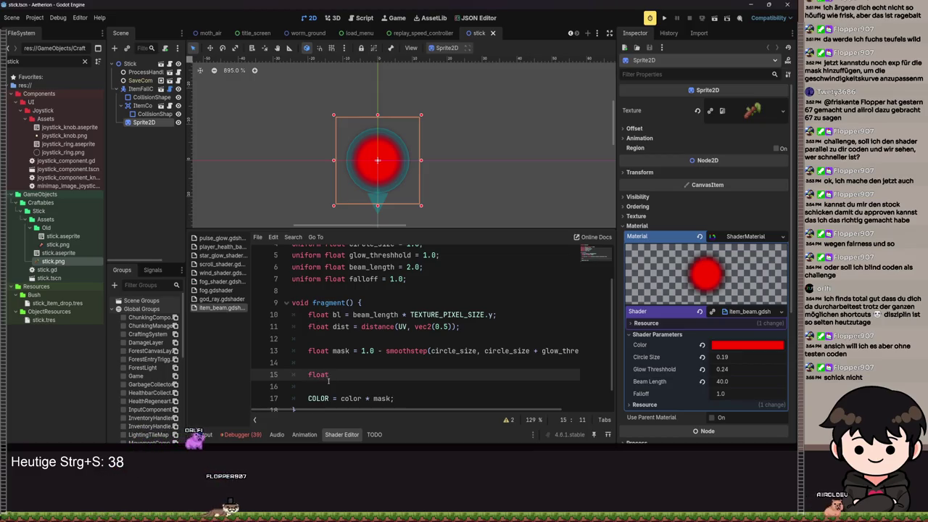
type("beam_mask = 1.0 ")
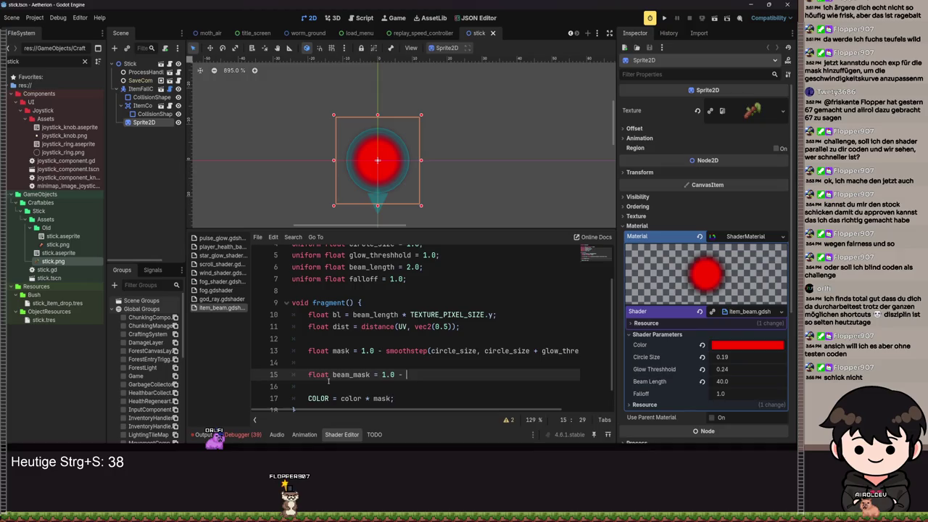
type("- smoothstep(")
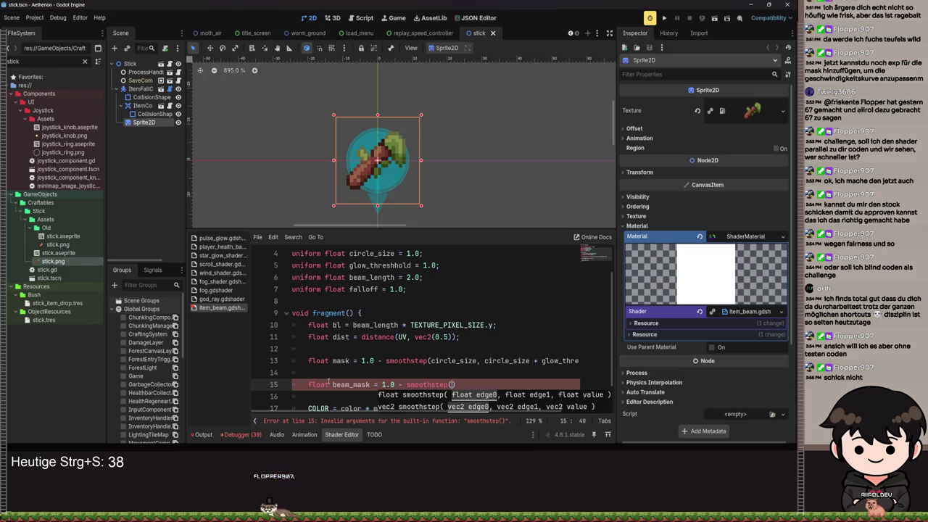
- Place the cursor at the end of the beam_length uniform line
left_click(439, 276)
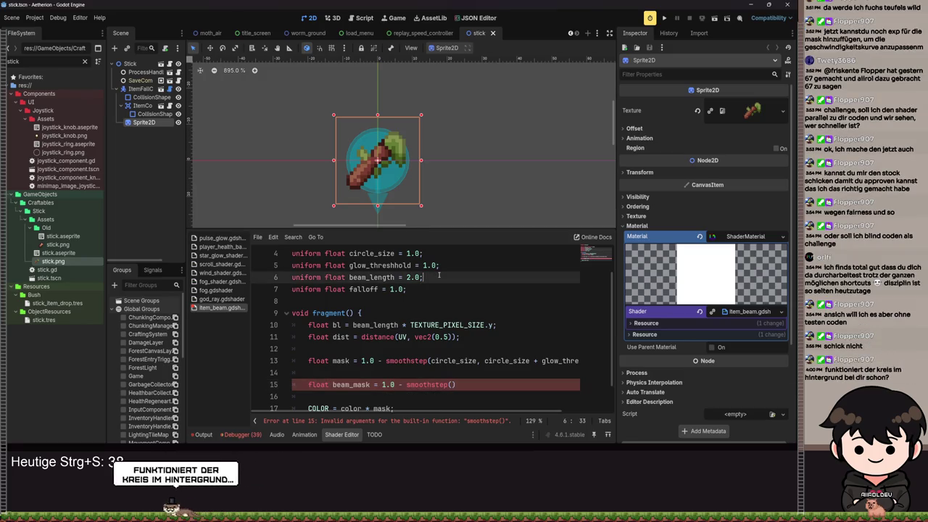
- Add 'uniform float beam_widht = 2.0' below beam_length and save
key("Return")
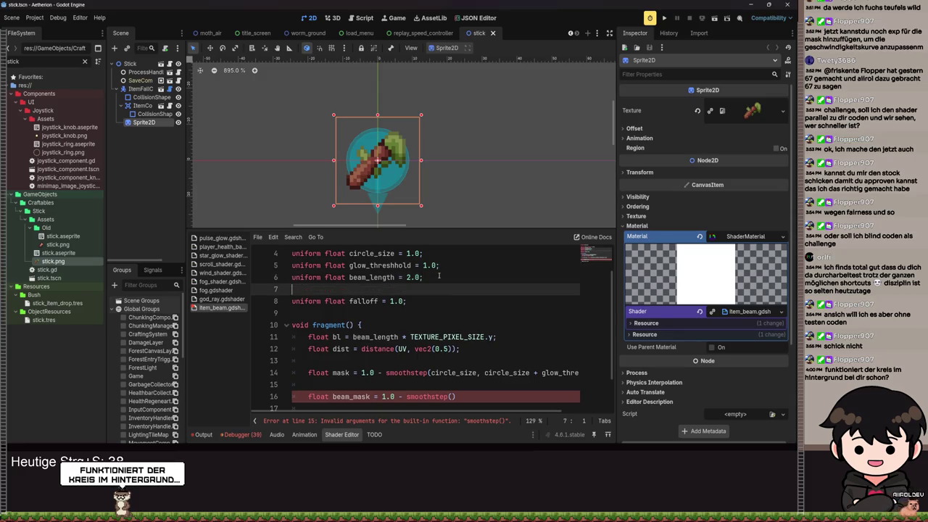
type("unfunifor")
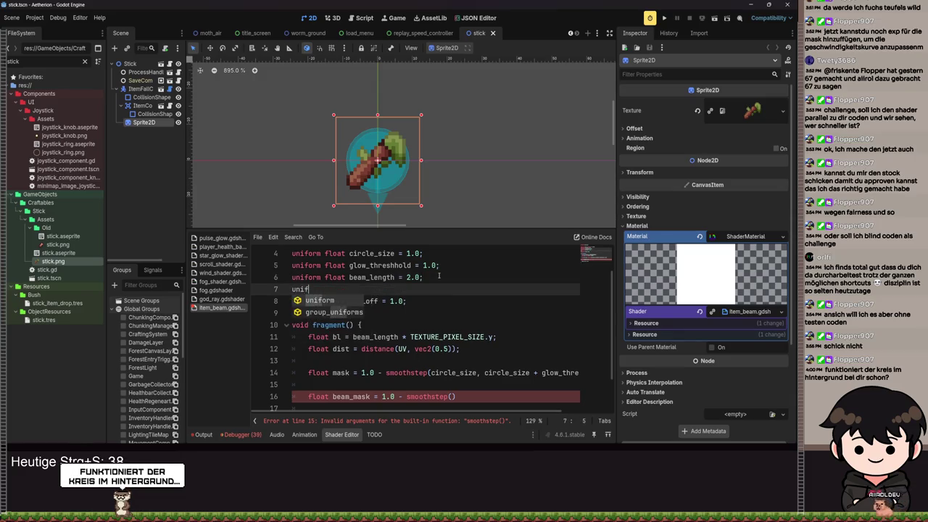
type("m fl")
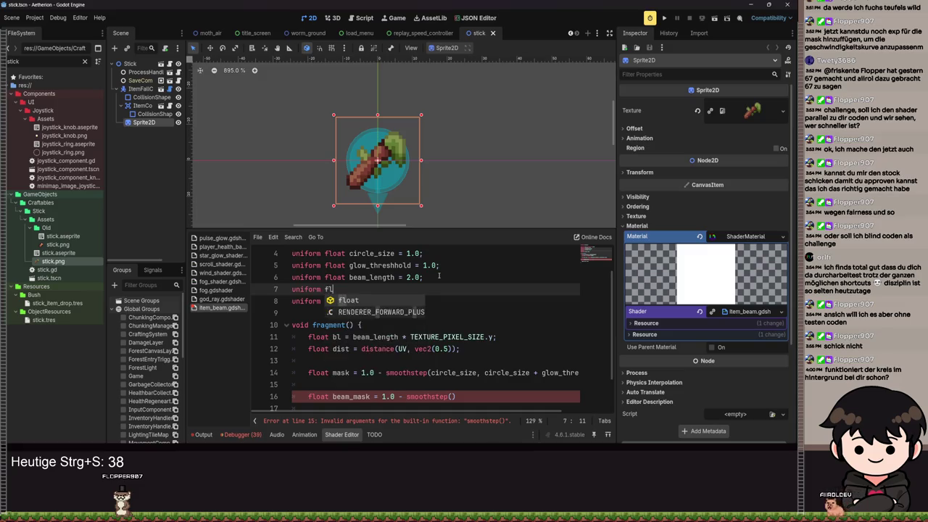
type("oat beam_widht")
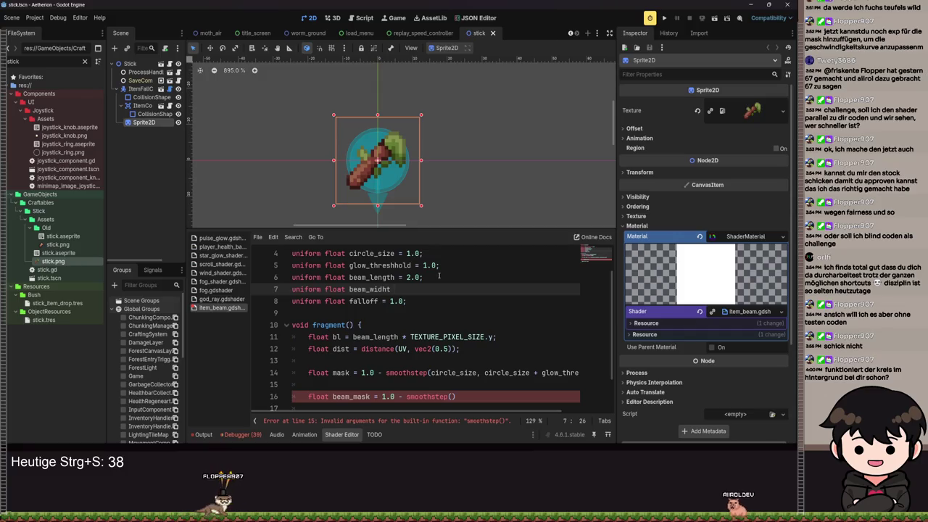
type(" = ")
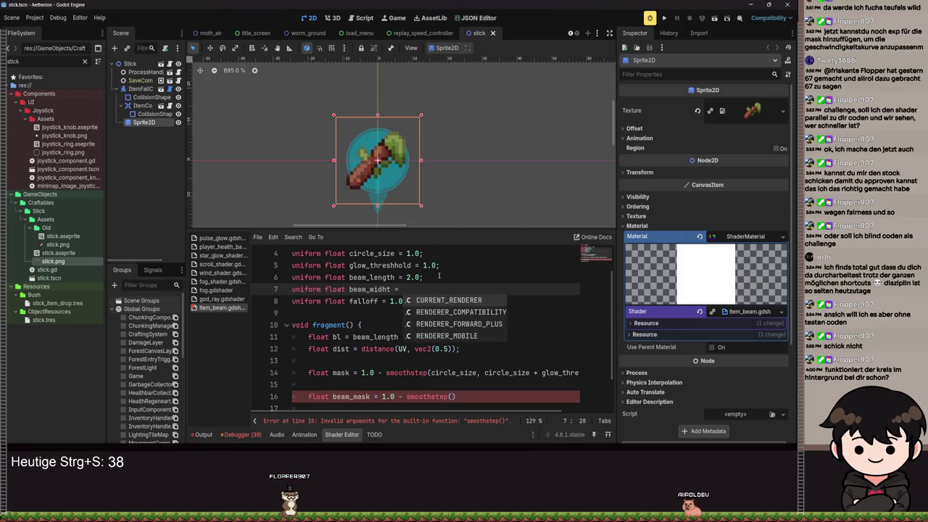
type("2.0")
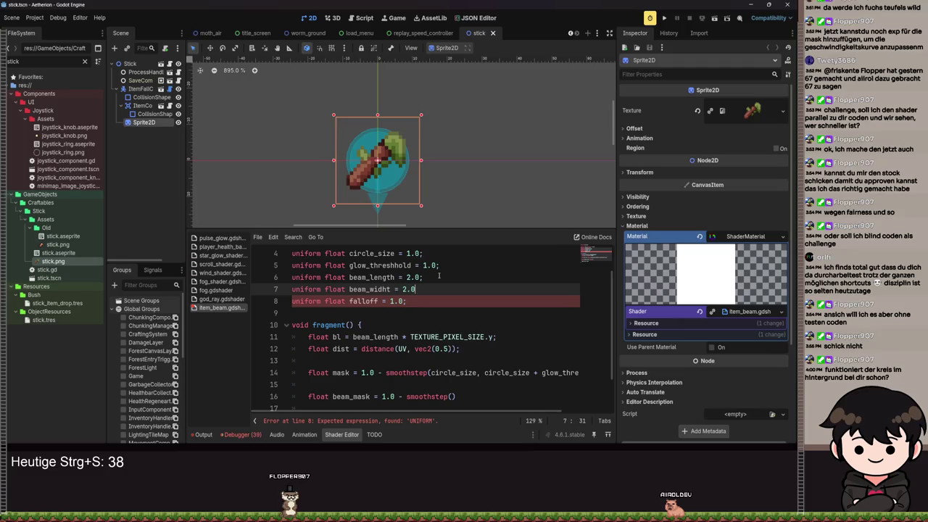
key("ctrl+s")
- Start the bw line below bl, autocompleting beam_widht as its value
left_click(402, 328)
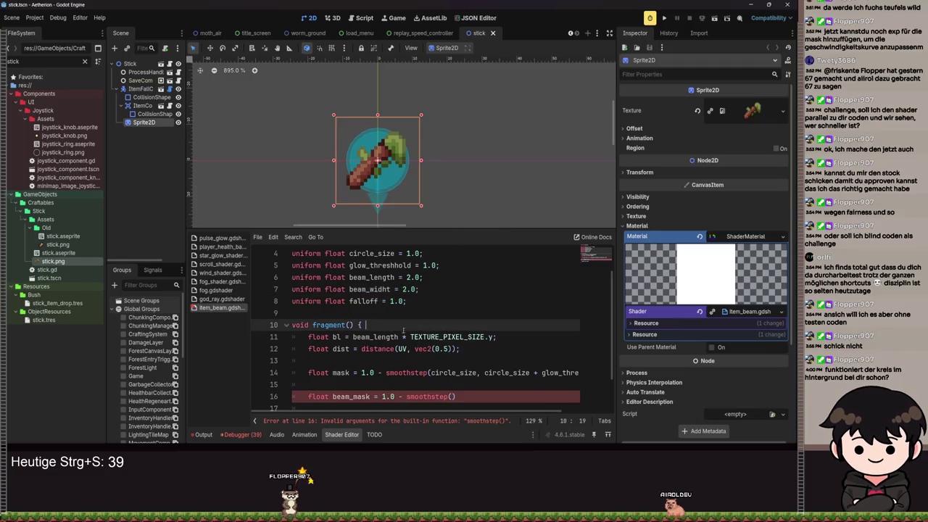
left_click(509, 337)
key("Return")
type("float bw")
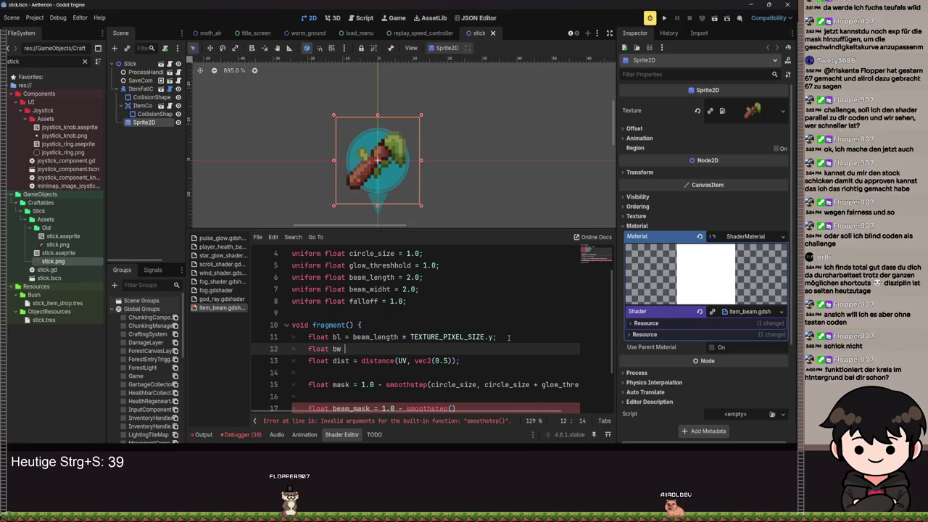
type("= be")
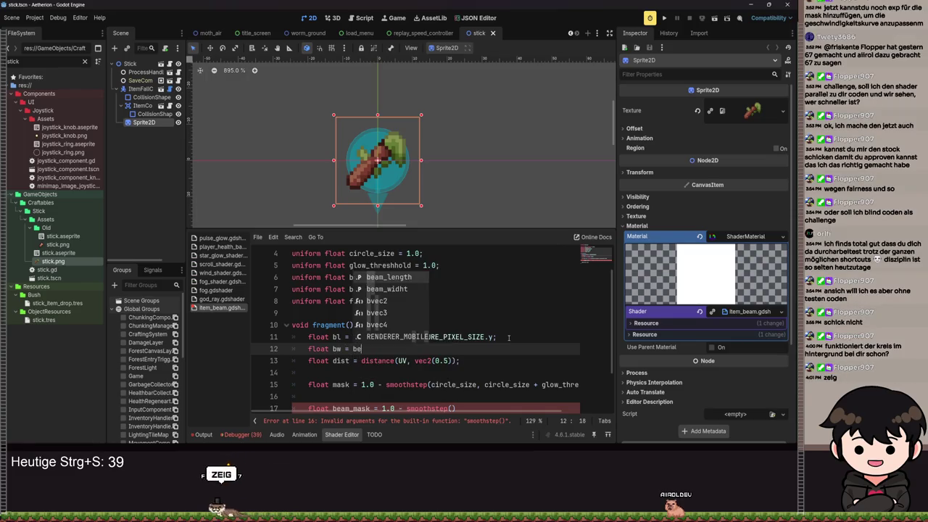
type("a")
key("Down")
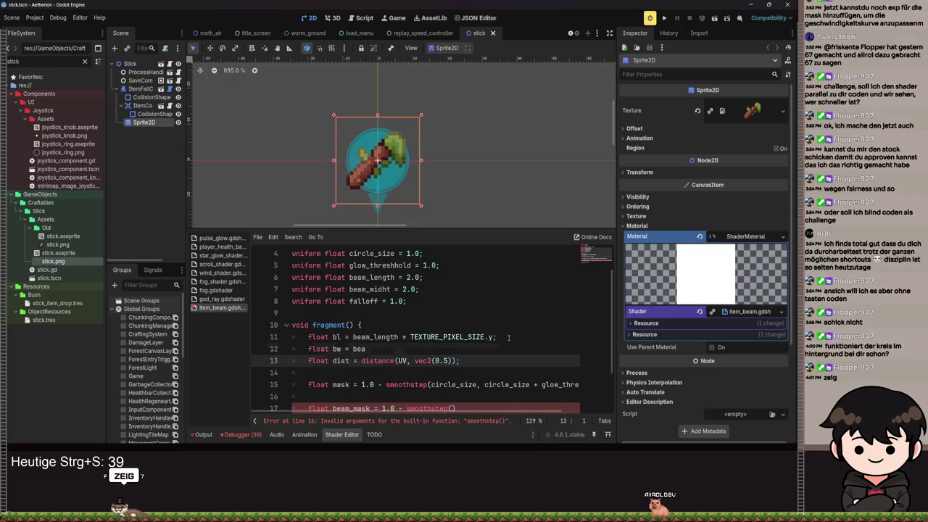
key("Up")
key("End")
type("m")
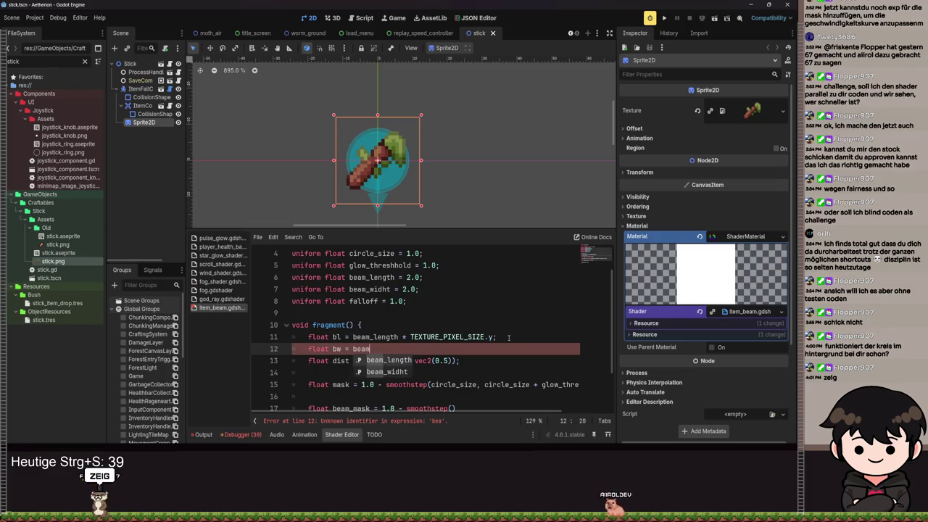
key("Down")
key("Return")
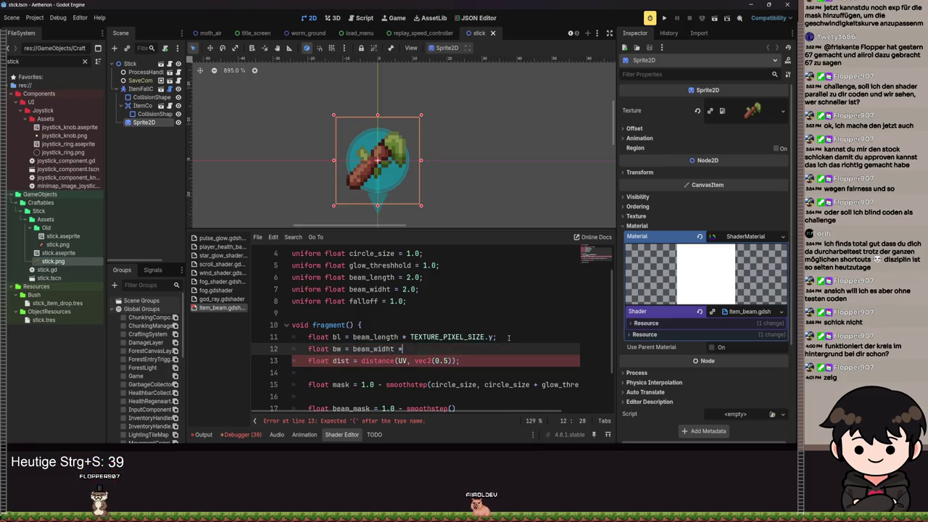
- Finish bw as beam_widht * TEXTURE_PIXEL_SIZE.x; and save the scene
type(" TEX")
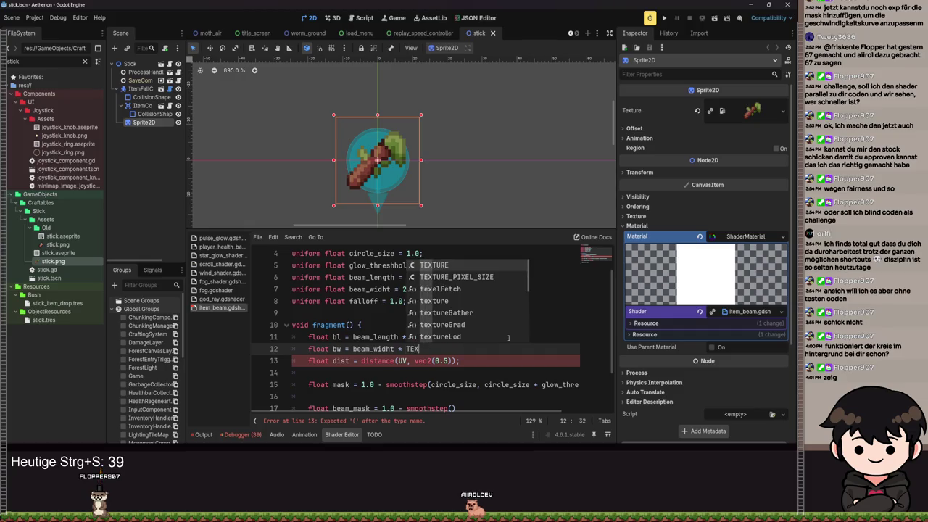
key("Down")
key("Return")
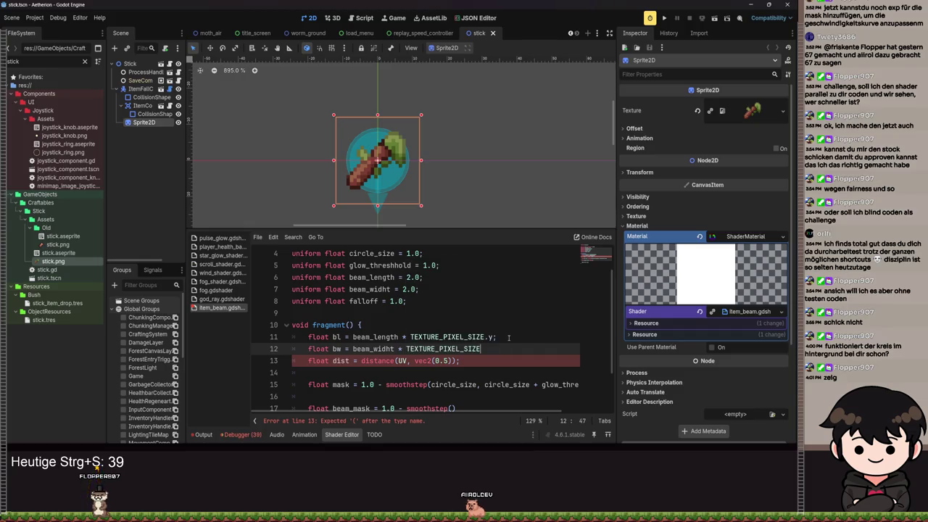
type(".x;")
key("ctrl+s")
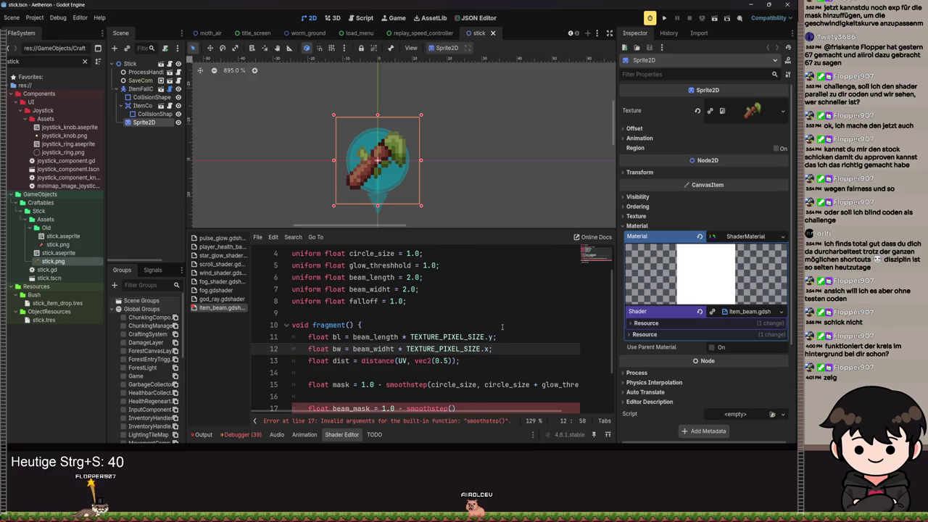
scroll(502, 327, "down", 2)
left_click(296, 351)
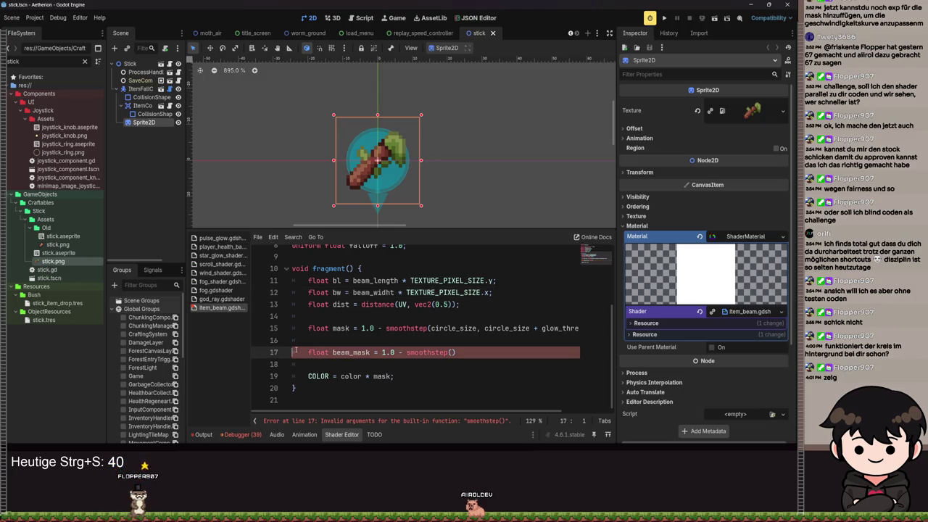
- Comment out the beam_mask line with //, save, and reset the Glow Threshold parameter
type("//")
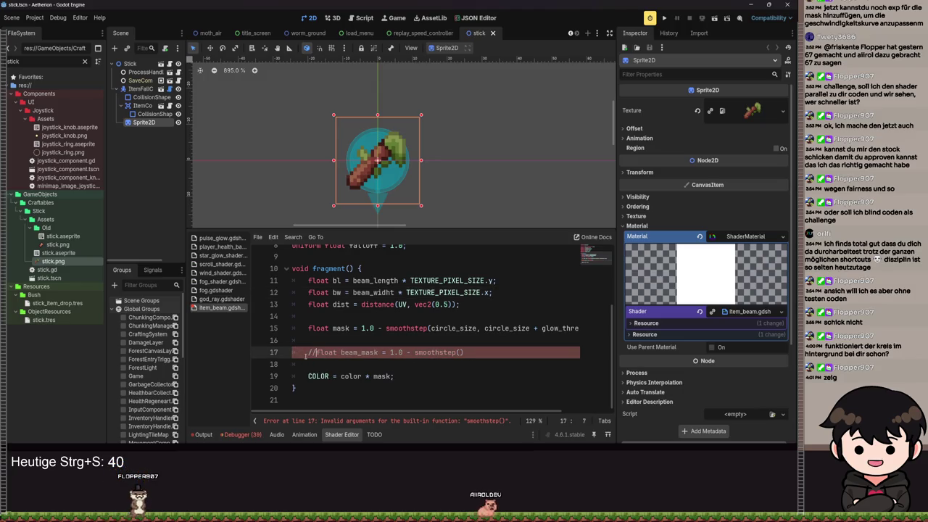
key("ctrl+s")
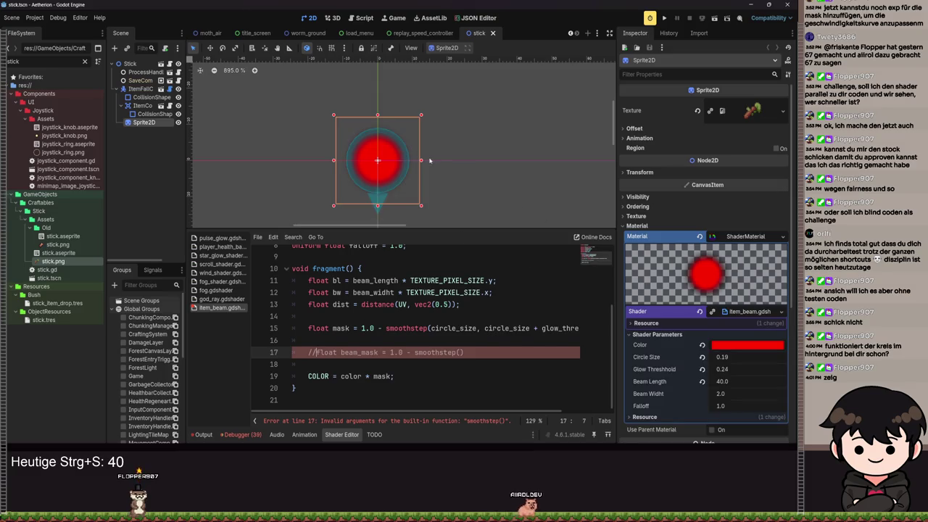
scroll(450, 154, "up", 4)
scroll(449, 154, "left", 3)
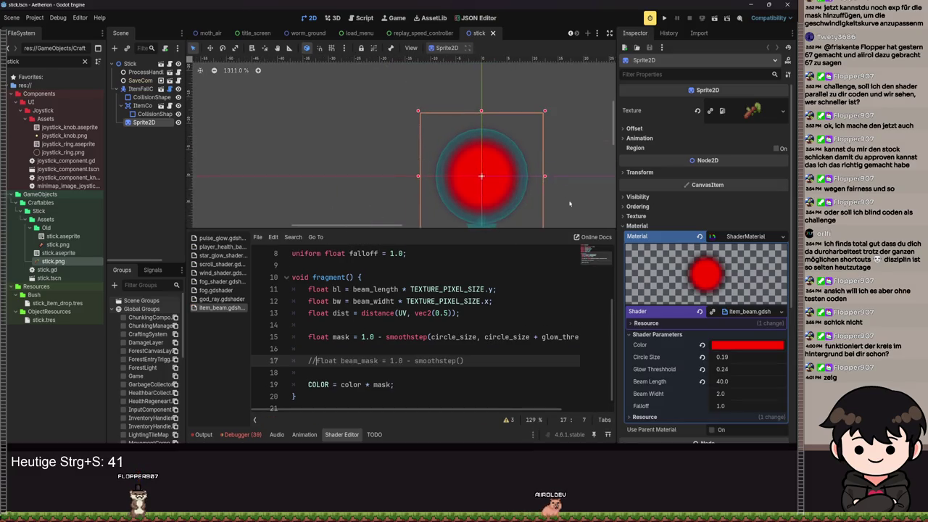
left_click(703, 370)
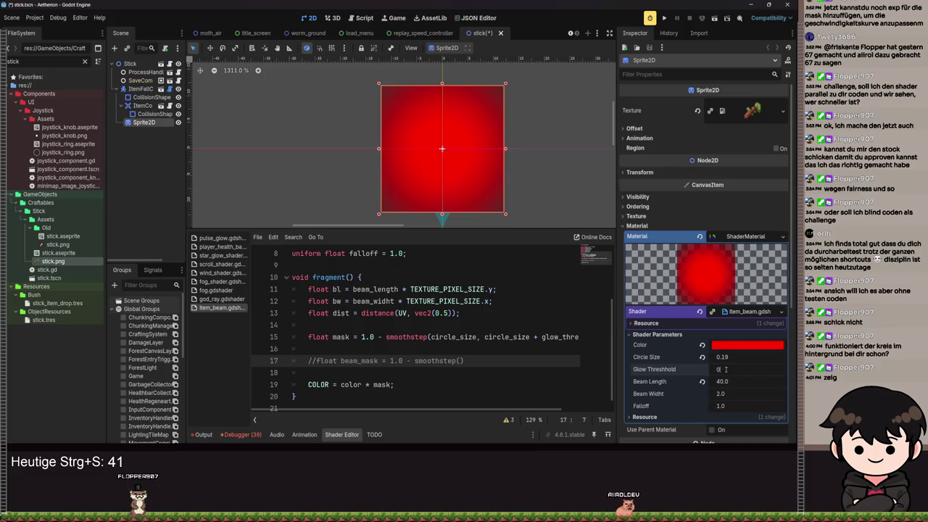
key("Return")
- Raise the Circle Size parameter to 0.175 to enlarge the red circle
scroll(437, 210, "up", 3)
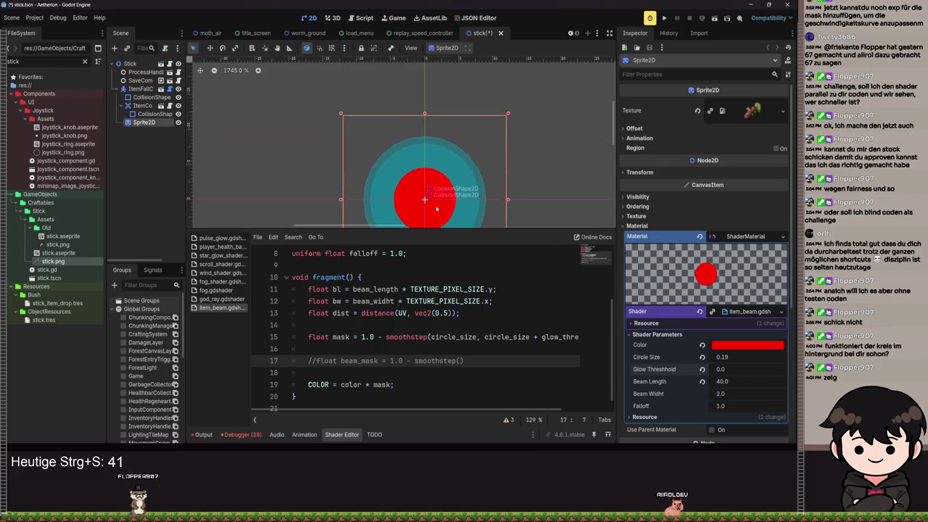
scroll(437, 210, "up", 3)
left_click_drag(721, 357, 758, 369)
scroll(521, 203, "down", 5)
scroll(520, 202, "up", 4)
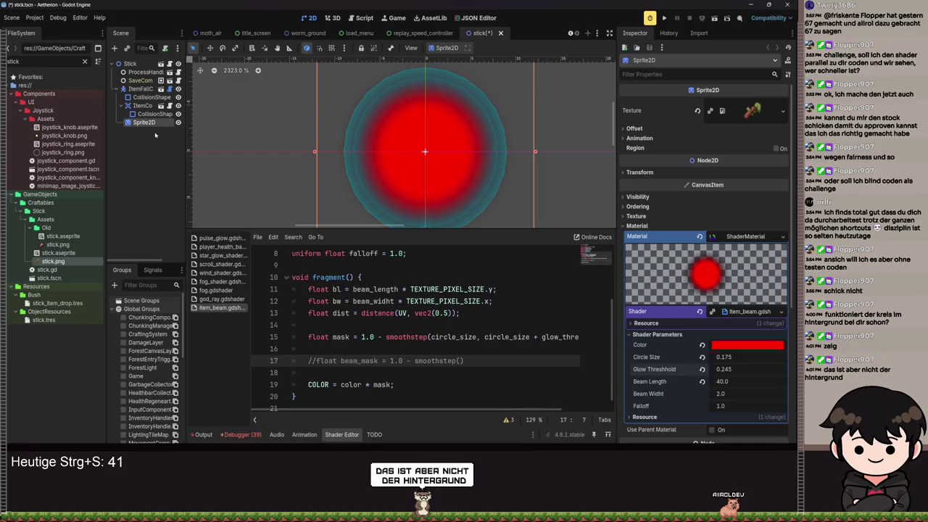
scroll(421, 334, "up", 3)
scroll(424, 161, "down", 4)
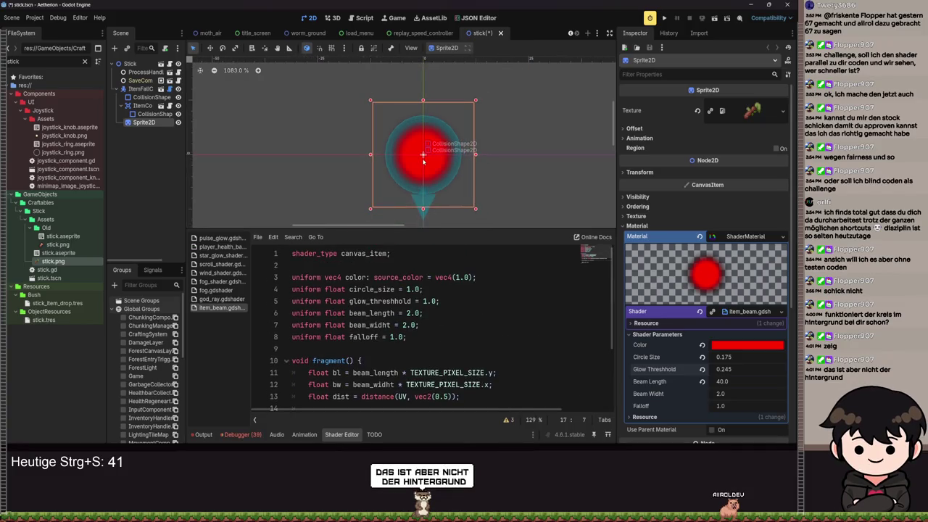
scroll(353, 336, "down", 3)
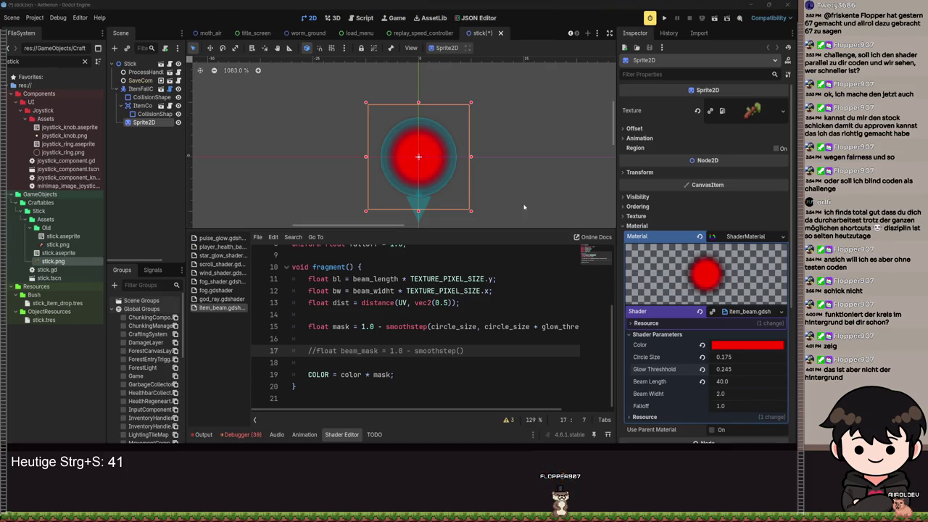
- Bring the reference game screenshot over the editor, then move it aside
left_click_drag(684, 10, 338, 109)
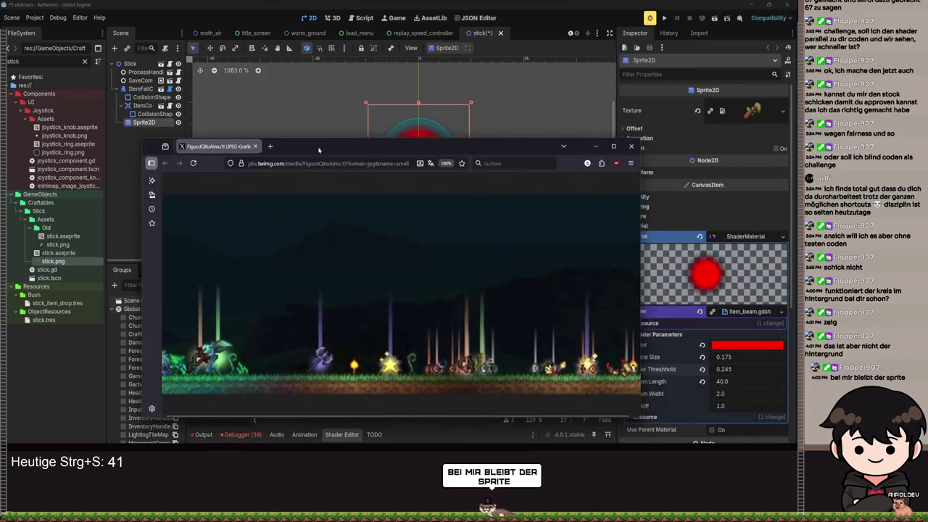
scroll(393, 203, "up", 2, "ctrl")
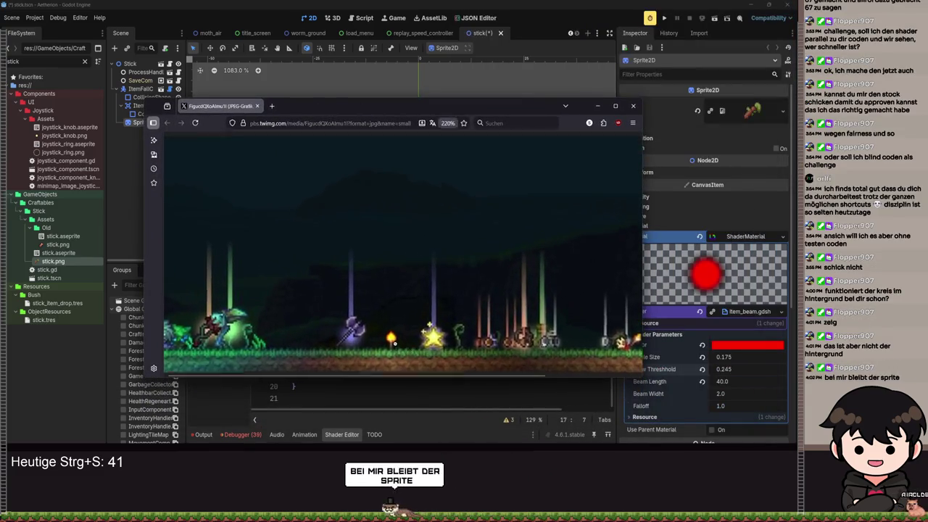
scroll(380, 340, "down", 1)
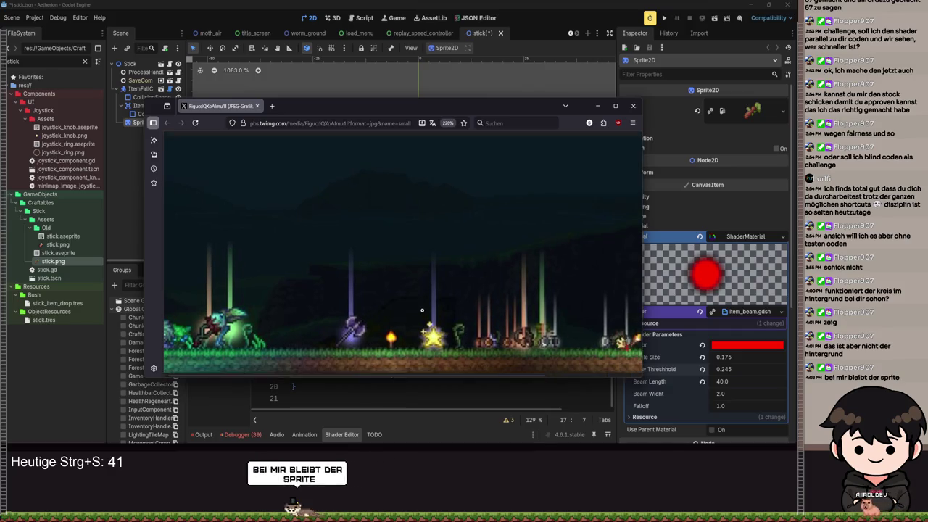
left_click_drag(380, 340, 554, 226)
- Leave the screenshot window and delete the 'color * mask' expression on line 19
key("alt+Tab")
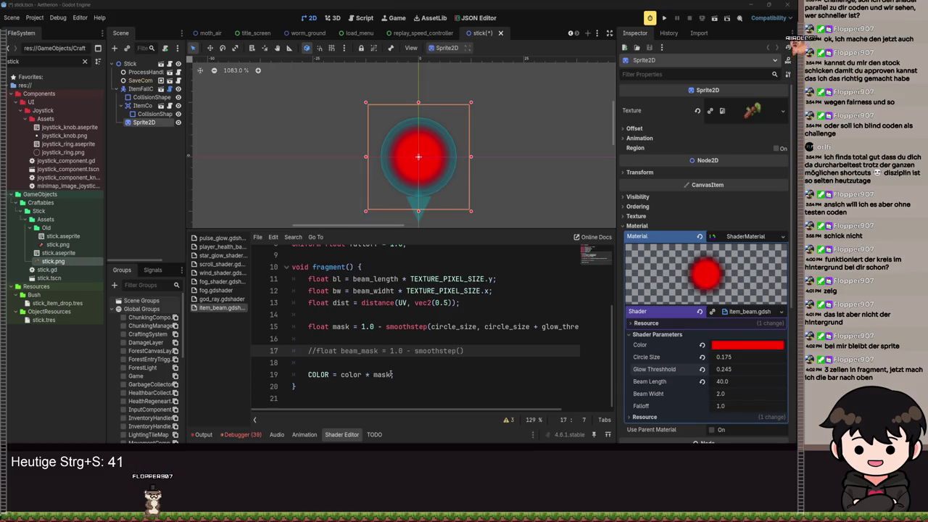
left_click_drag(391, 375, 339, 377)
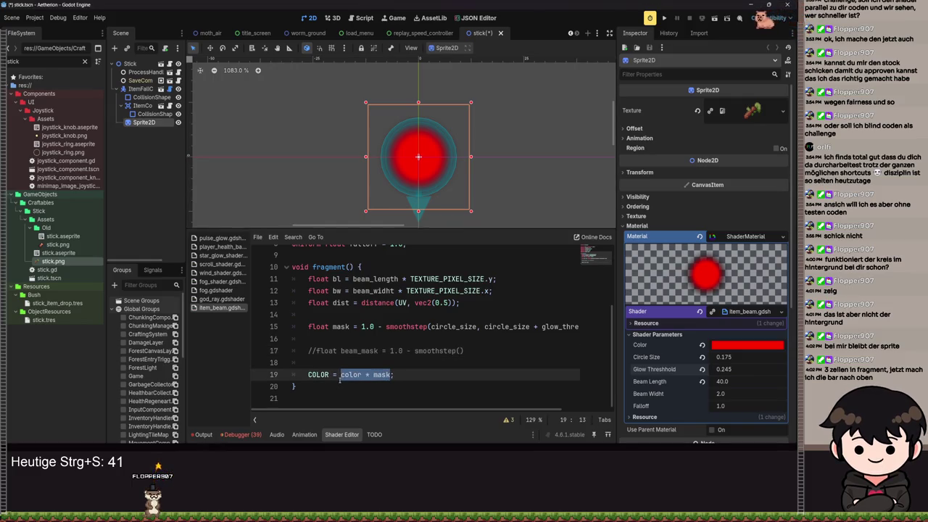
key("BackSpace")
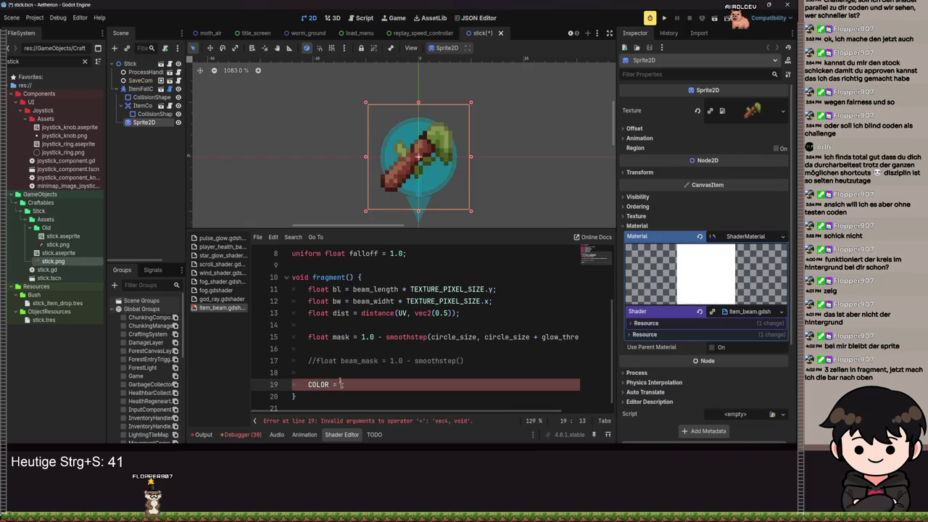
- Begin COLOR = vec4( and add 'vec4 mask_color = mask * color;' on line 18, then save
type("vec4")
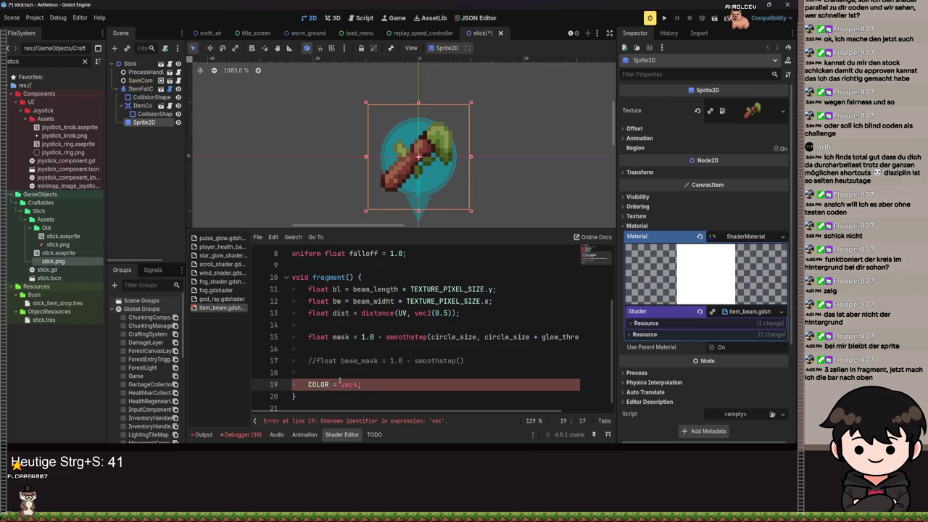
type("(")
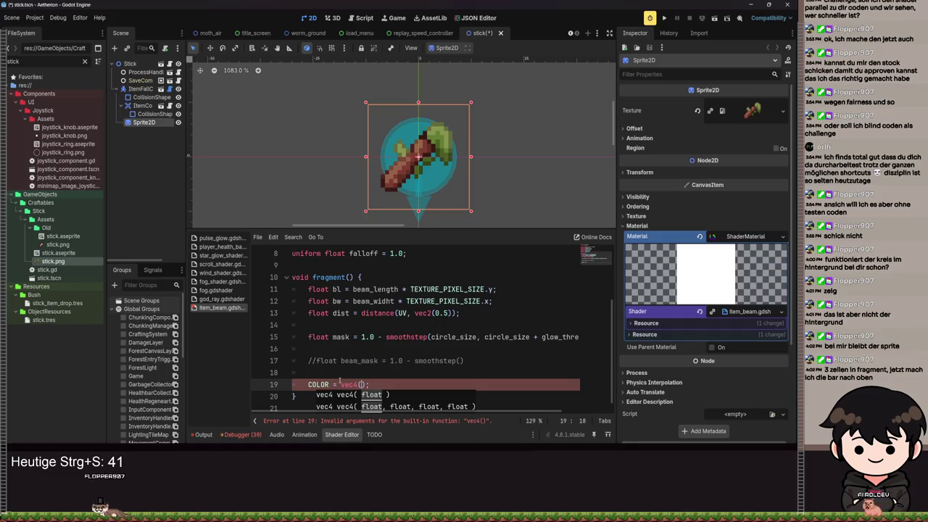
left_click(330, 372)
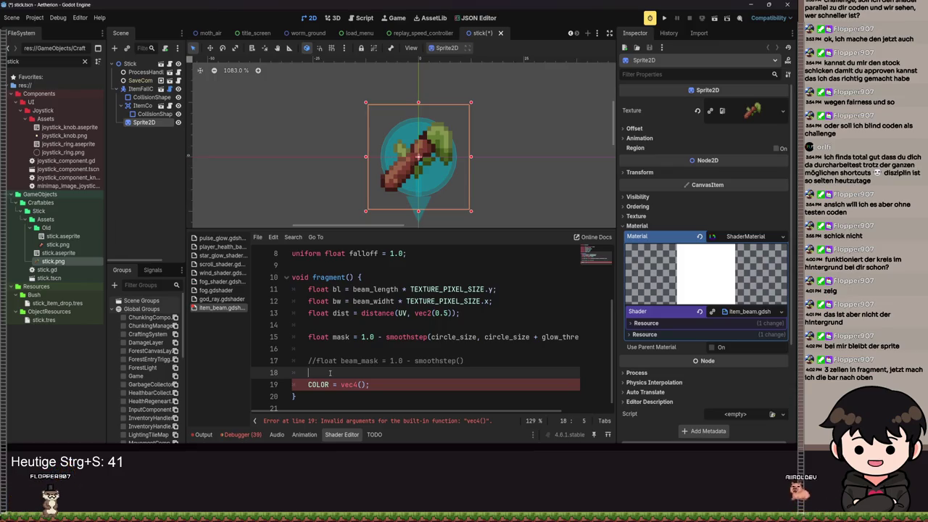
type("vec4 mask")
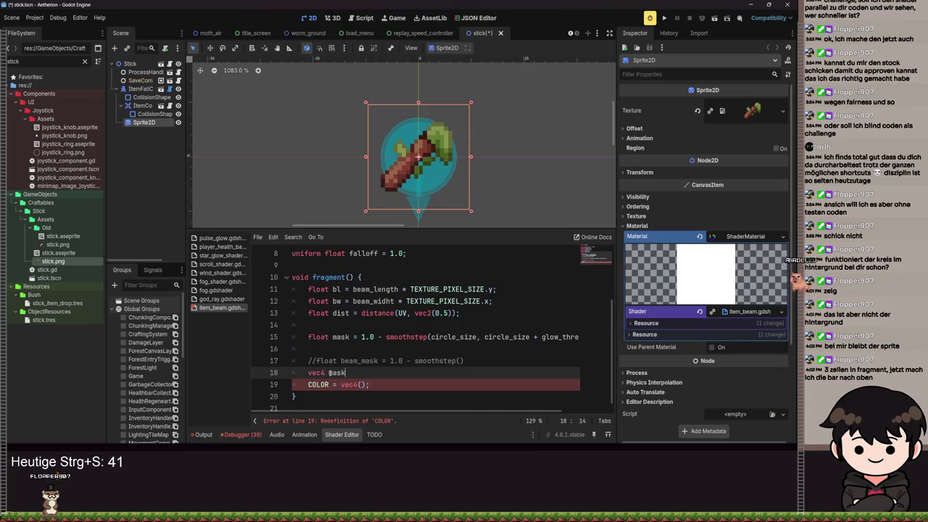
type("_color ")
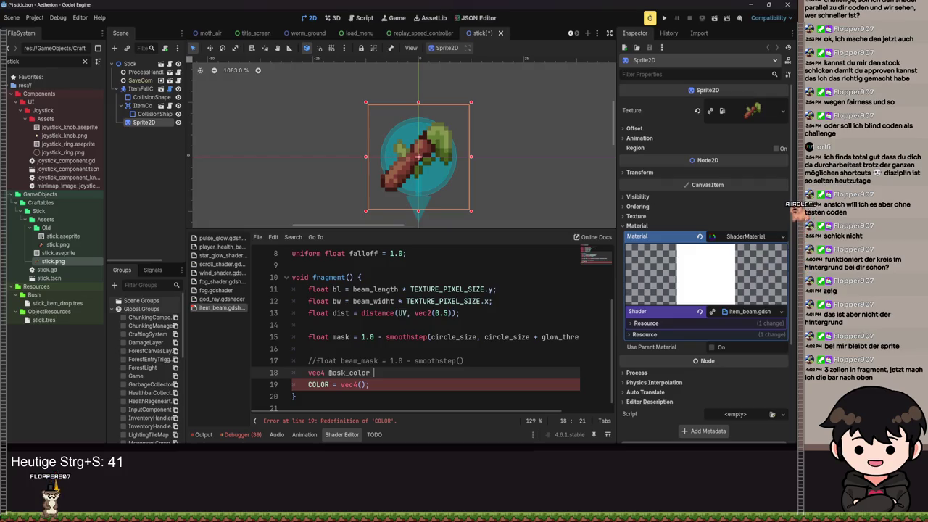
type("= ")
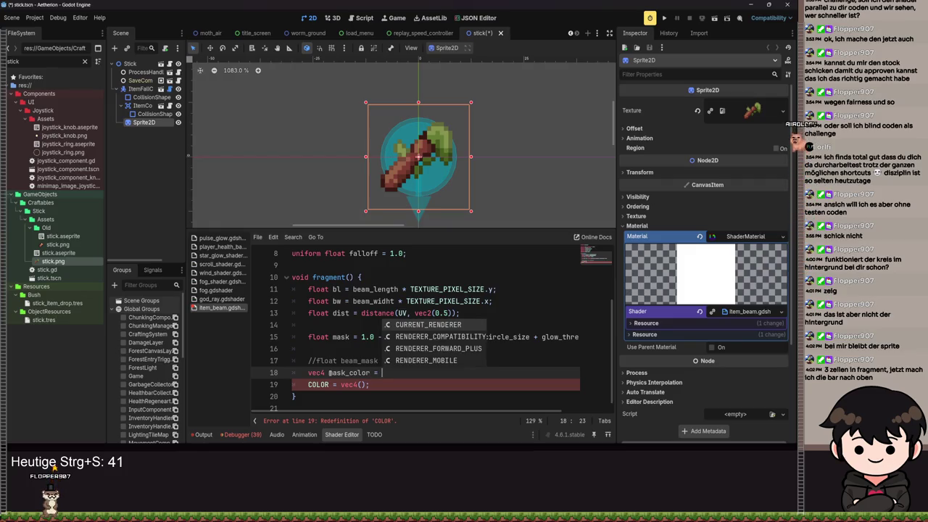
type("ma")
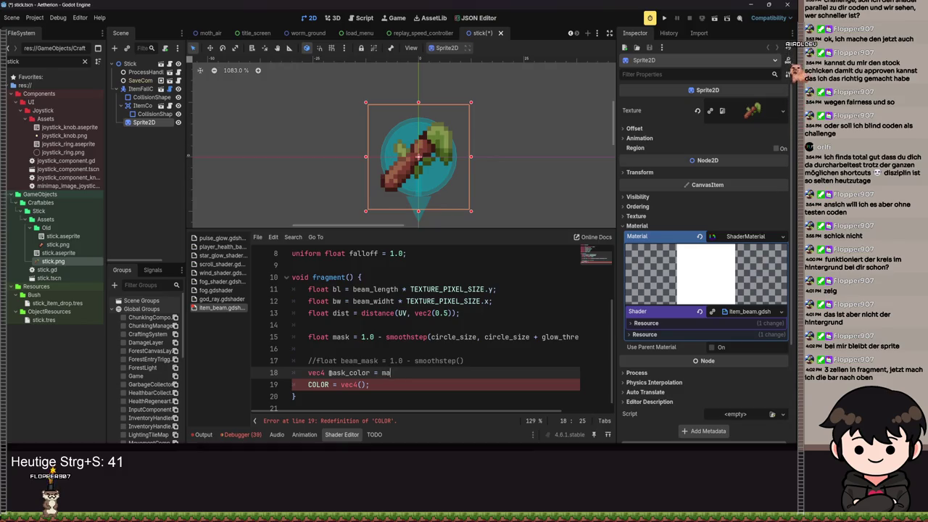
type("sk ")
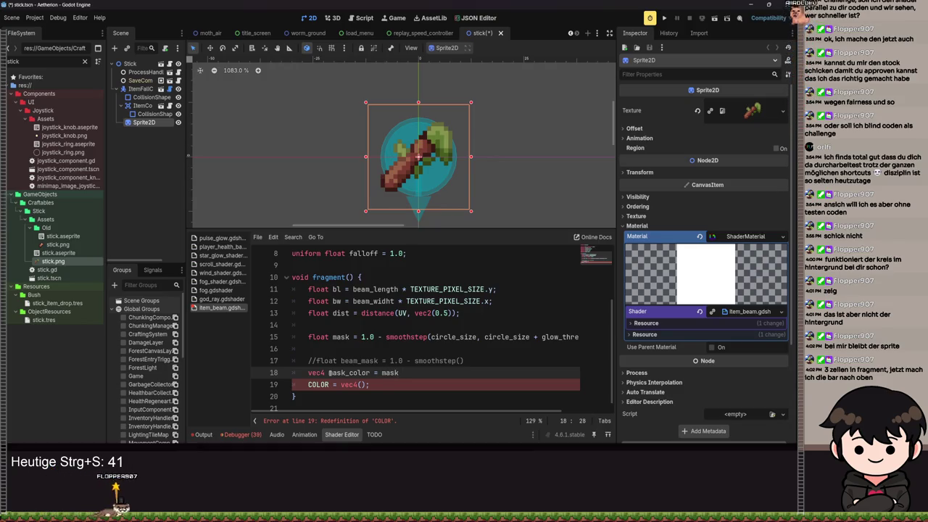
type("* color;")
key("ctrl+s")
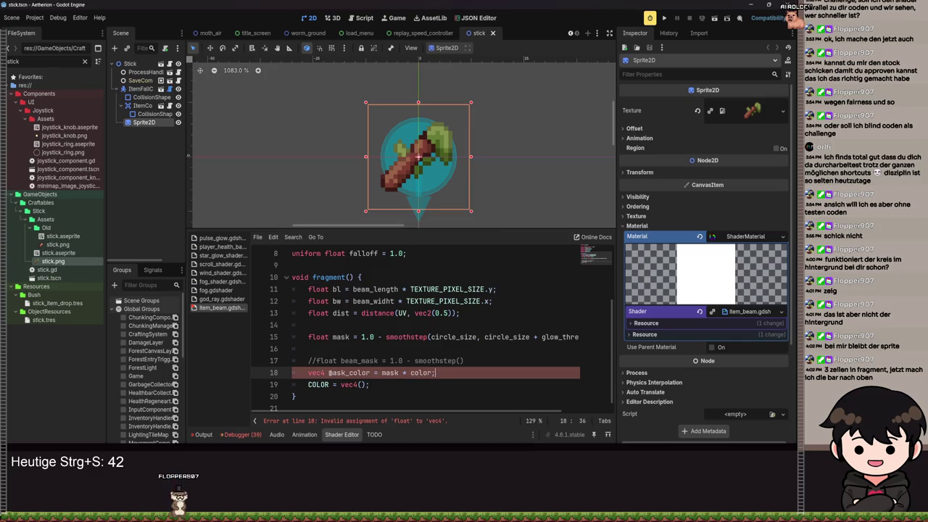
left_click(370, 384)
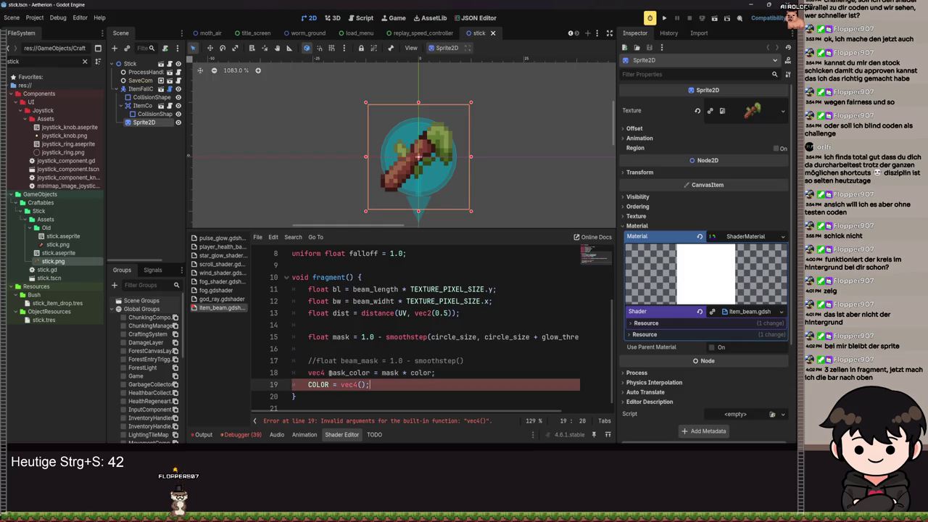
key("Escape")
- Preview the mask alone as vec4(mask), then change the argument to COLOR and save
type("k_color")
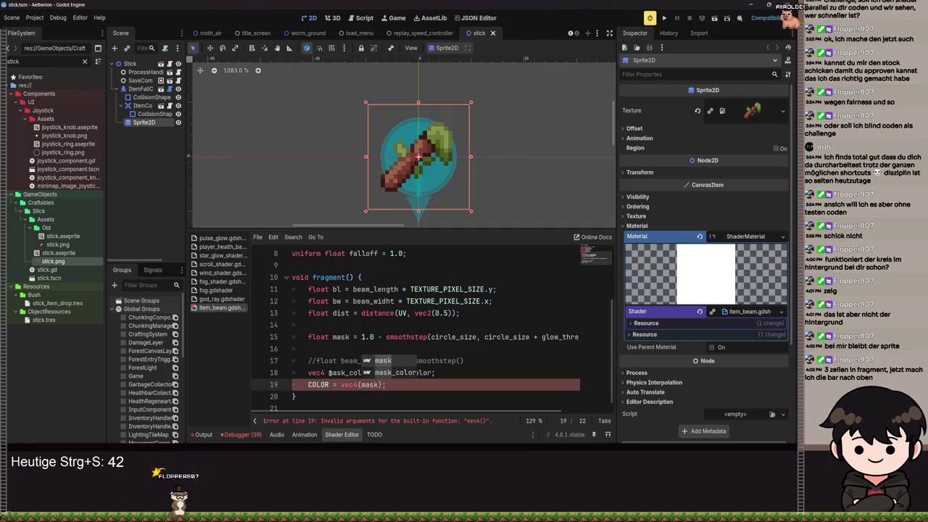
key("BackSpace")
key("BackSpace")
key("BackSpace")
key("ctrl+s")
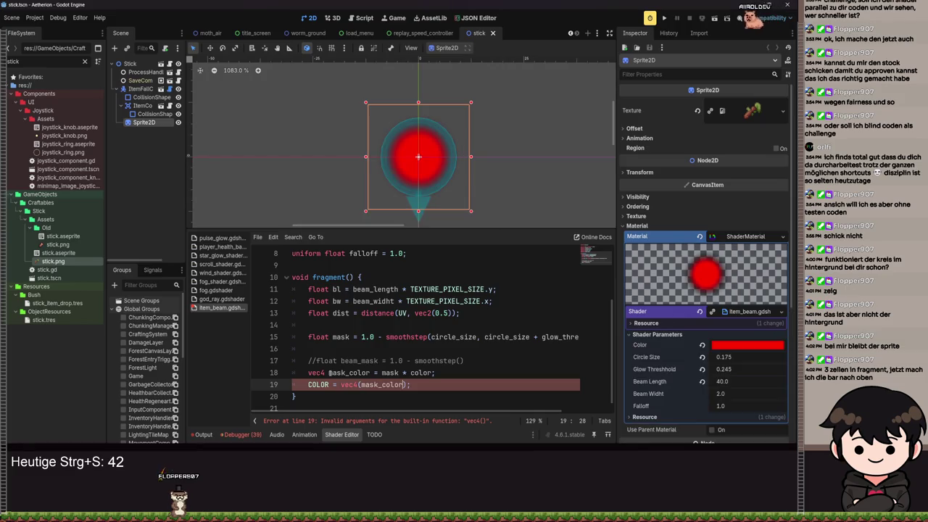
key("ctrl+s")
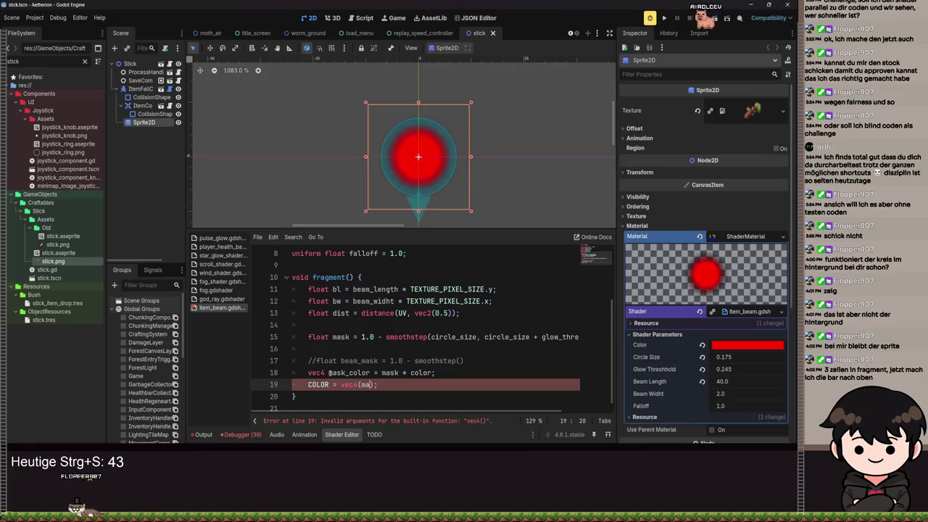
type("ks")
key("BackSpace")
key("BackSpace")
key("BackSpace")
type("COLOR")
key("ctrl+s")
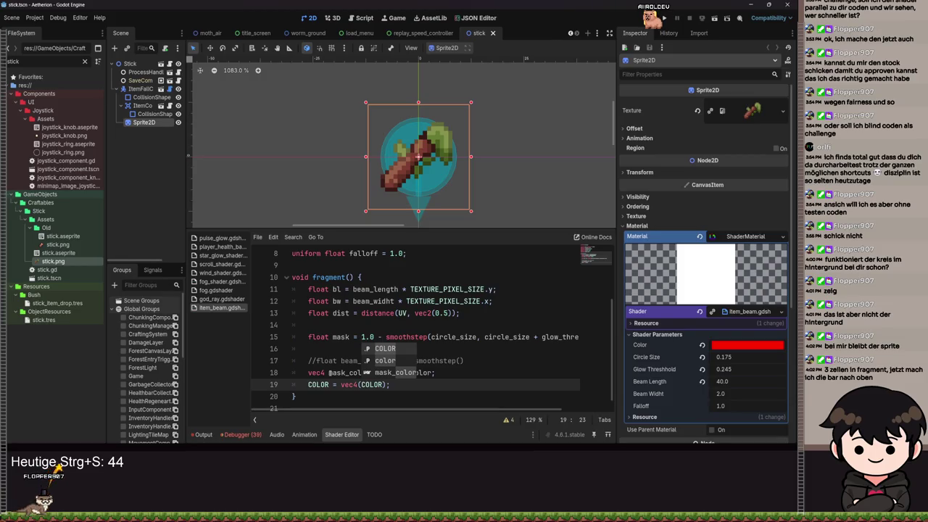
type(";")
key("BackSpace")
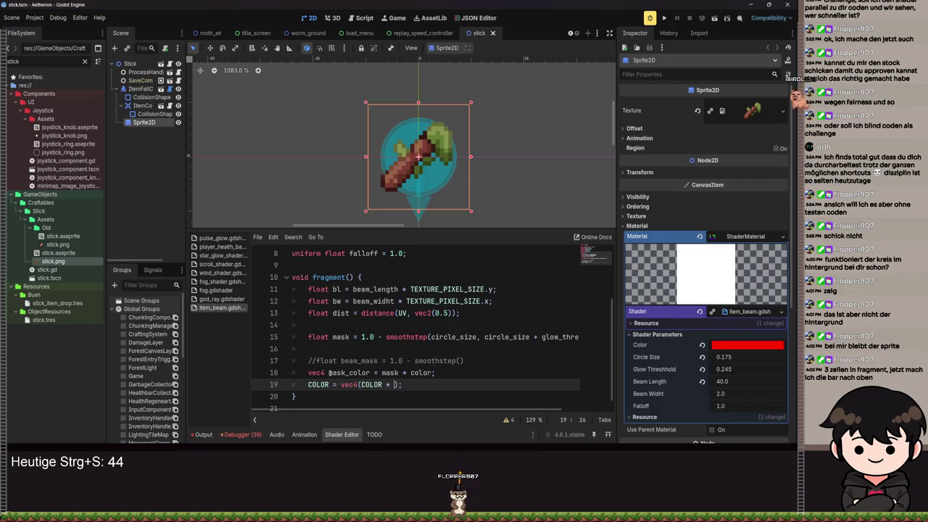
- Extend the output to COLOR * (mask_color) and save
type("* mas")
key("Down")
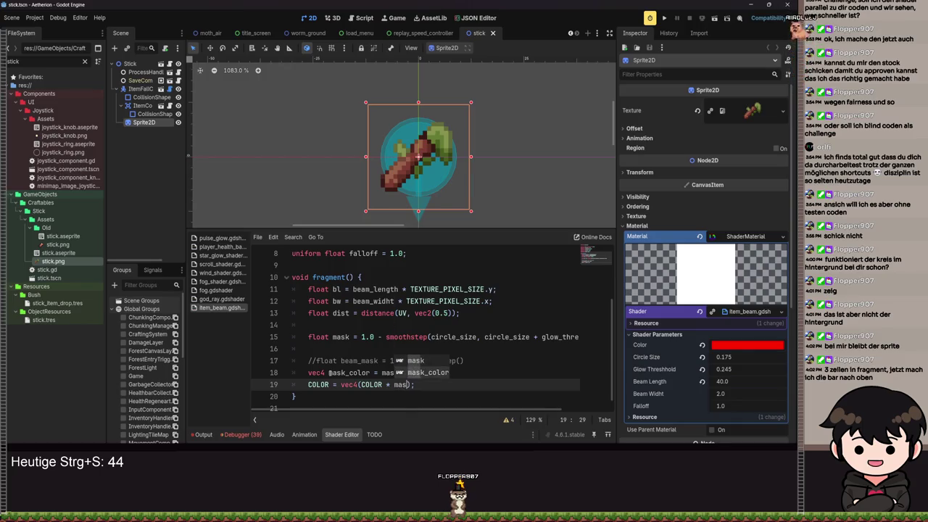
key("Return")
key("BackSpace")
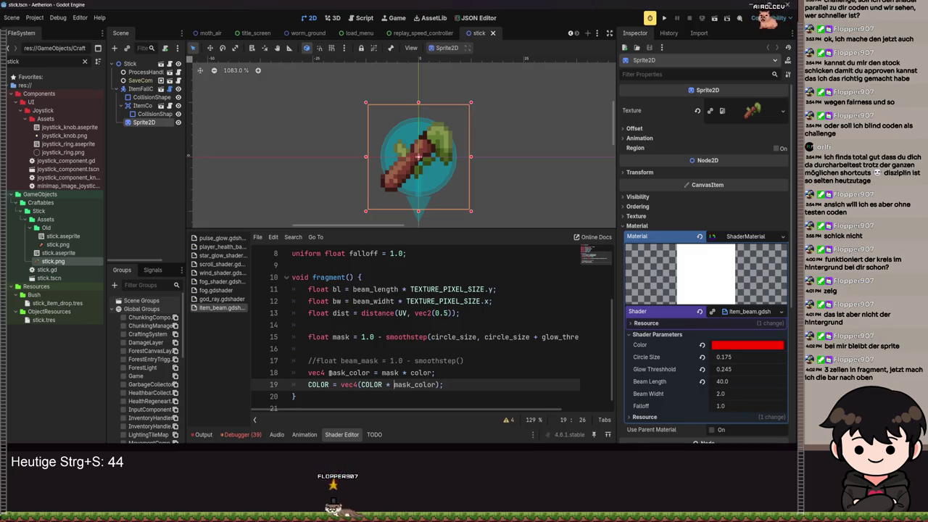
key("ctrl+Left")
type("(")
key("ctrl+Right")
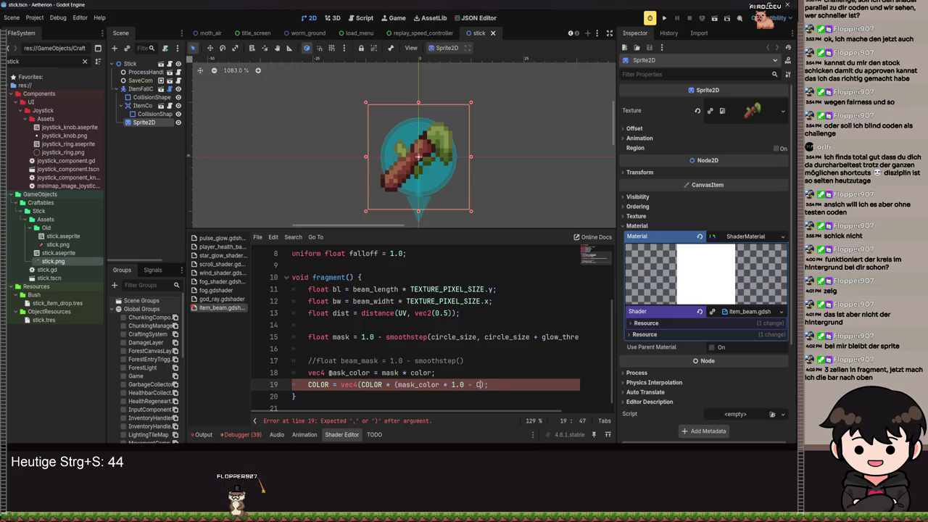
type("))")
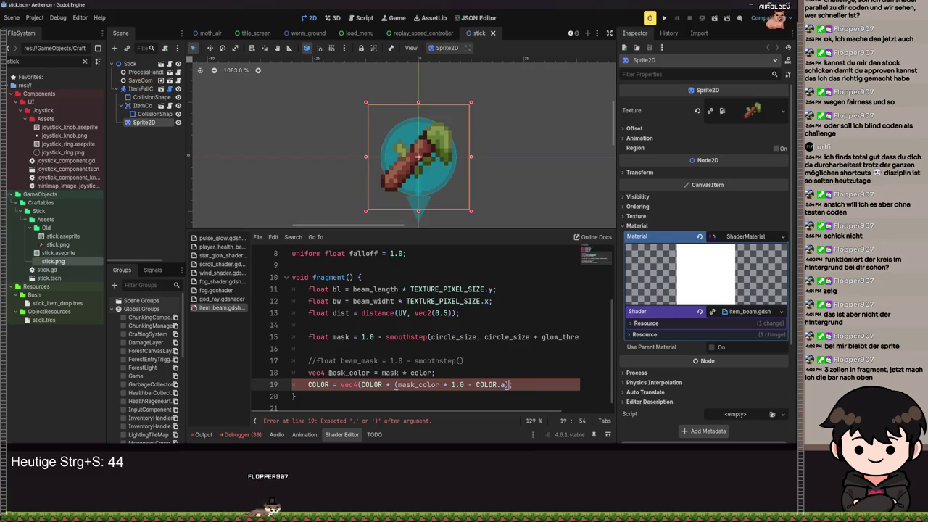
key("ctrl+s")
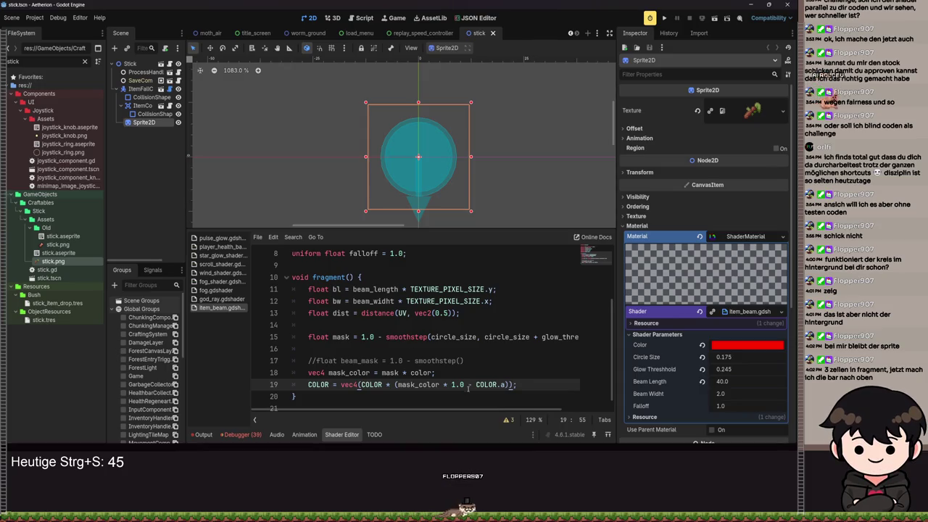
- Rework the bracketed term into mask_color - 1.0 - COLOR.a, saving after each edit
left_click_drag(451, 384, 476, 384)
key("BackSpace")
key("ctrl+s")
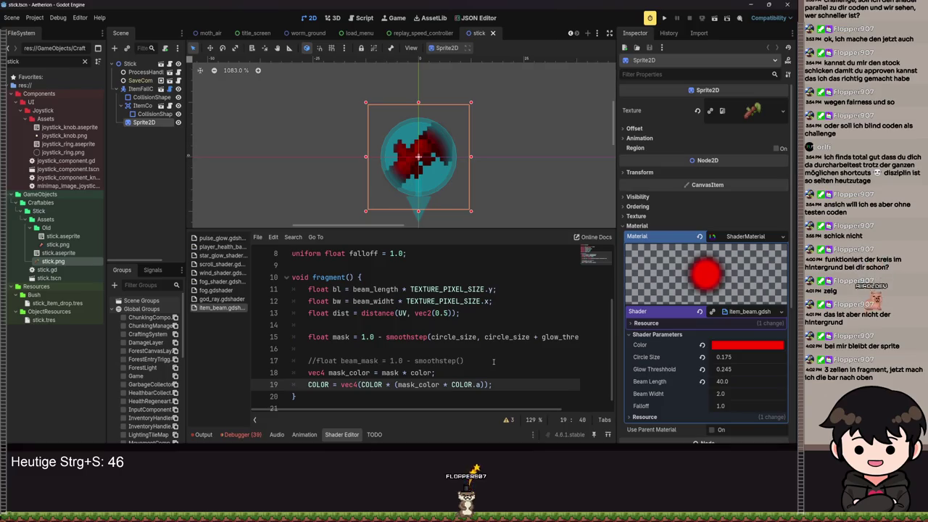
key("BackSpace")
key("BackSpace")
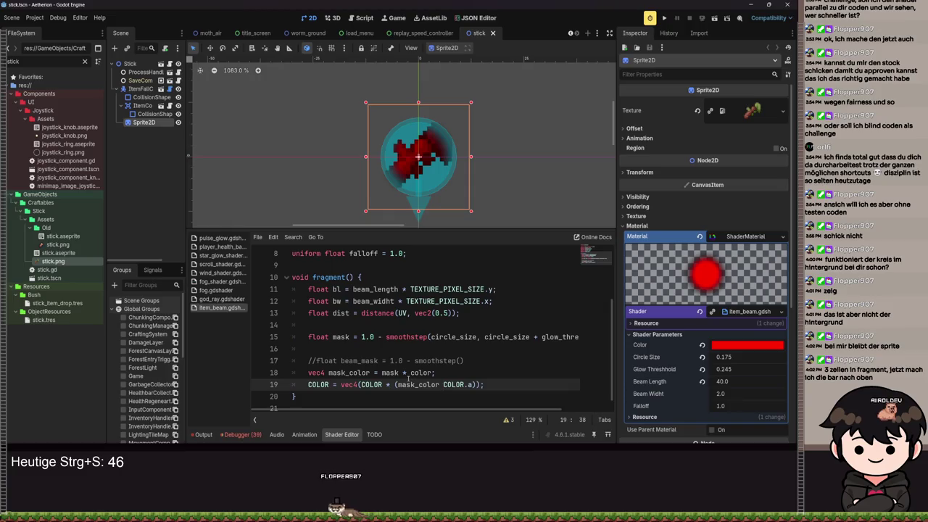
type("-")
key("ctrl+s")
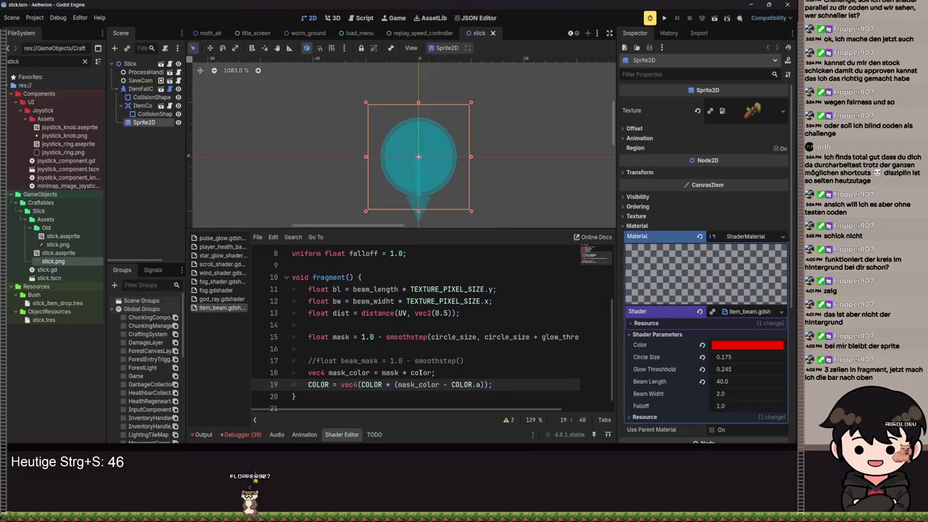
type("1.0 ")
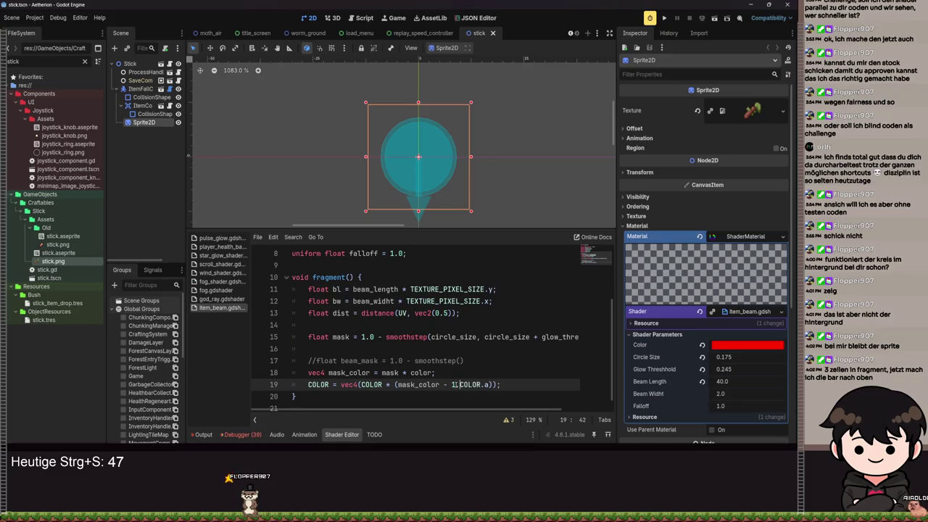
type("-")
key("ctrl+s")
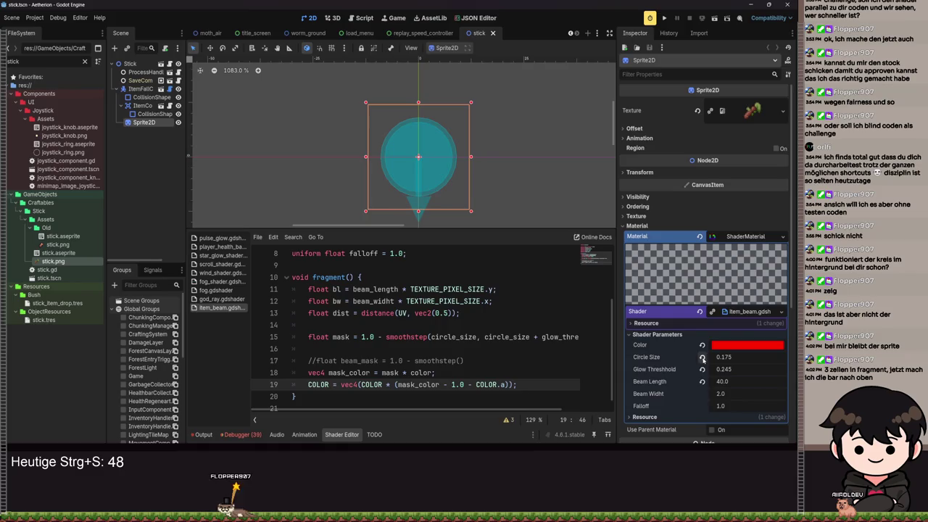
scroll(490, 222, "up", 3)
left_click_drag(388, 143, 415, 156)
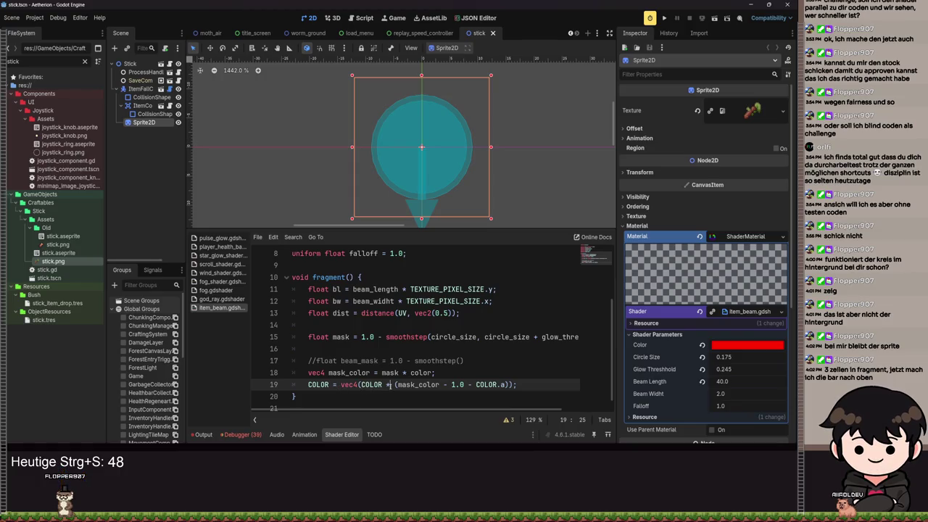
type("+")
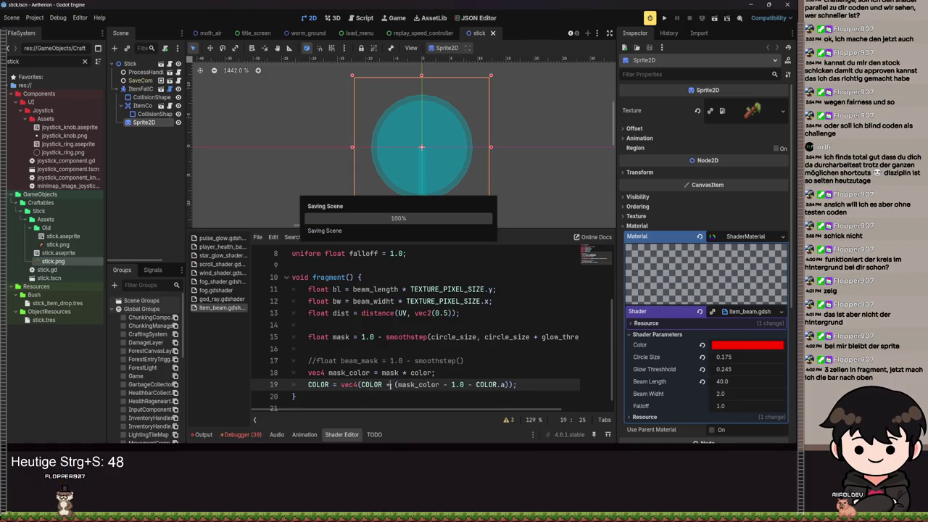
key("ctrl+s")
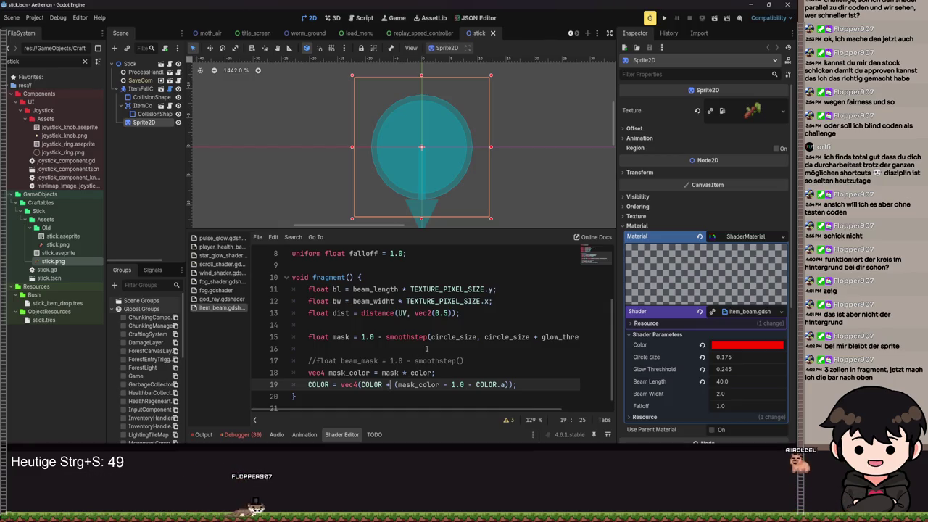
left_click(369, 385)
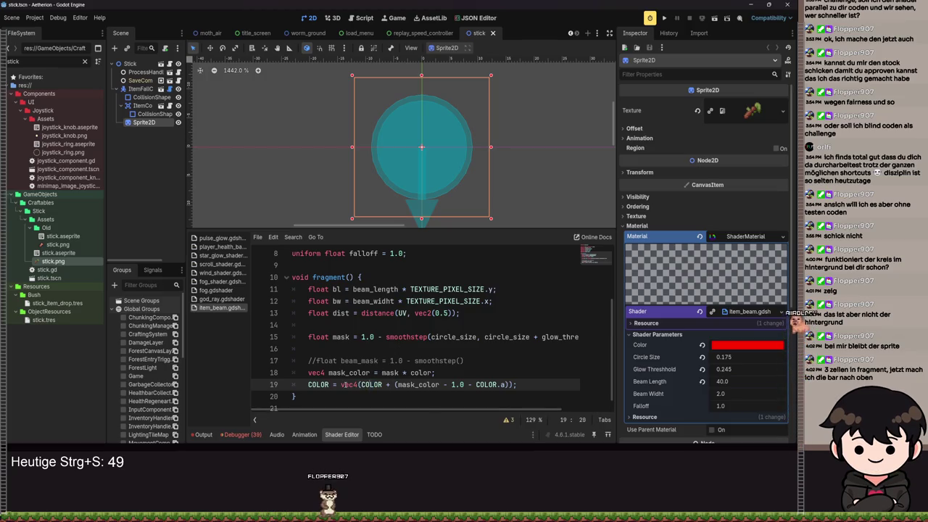
left_click_drag(394, 384, 361, 384)
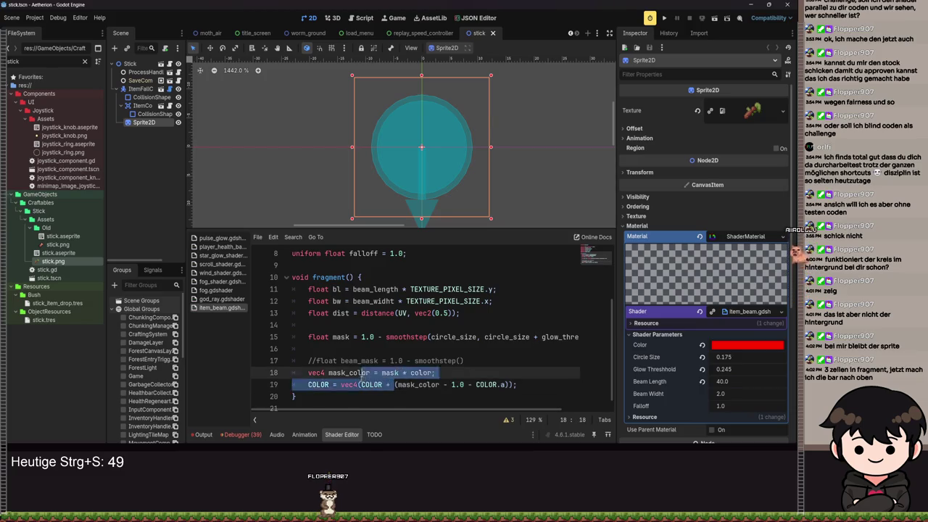
double_click(325, 384)
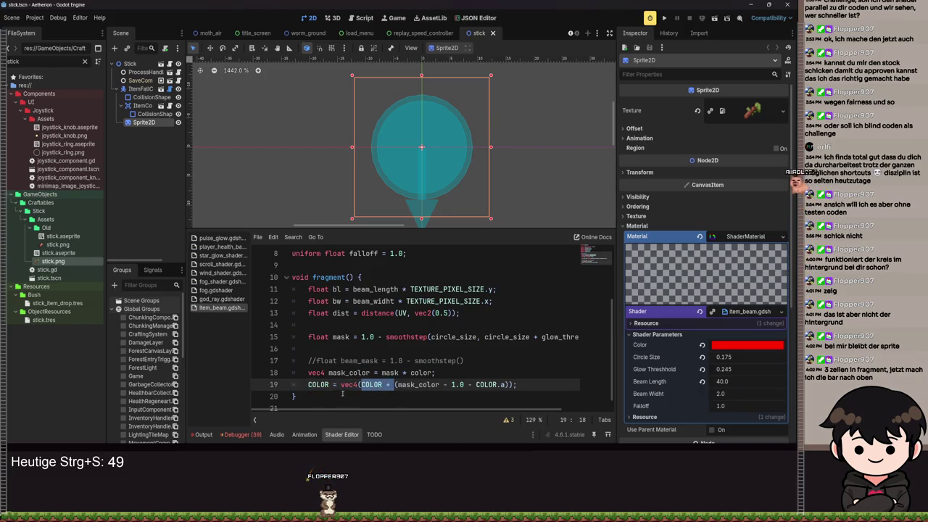
double_click(372, 384)
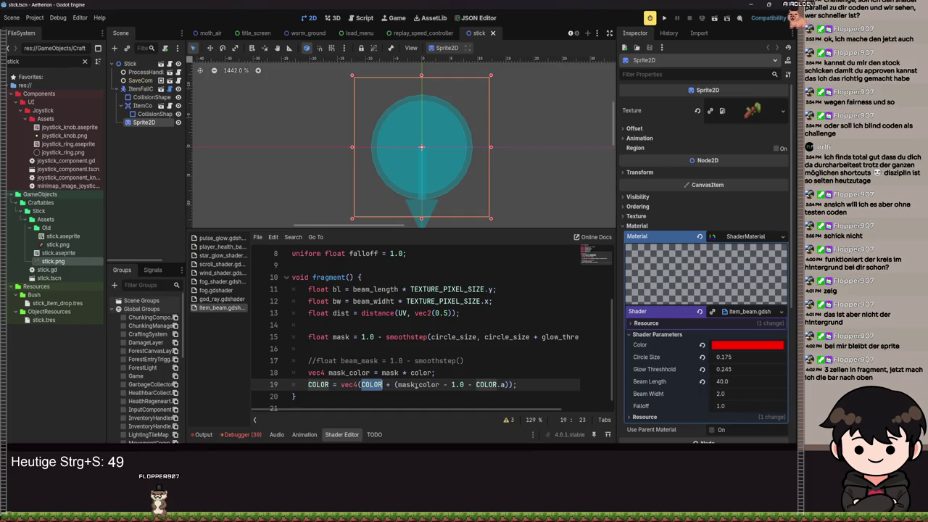
left_click(390, 387)
key("BackSpace")
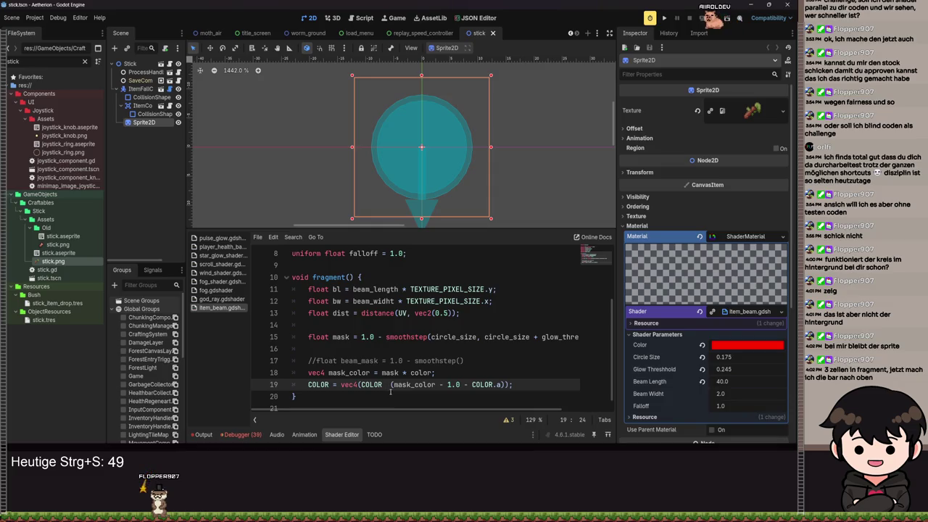
type("*")
key("ctrl+s")
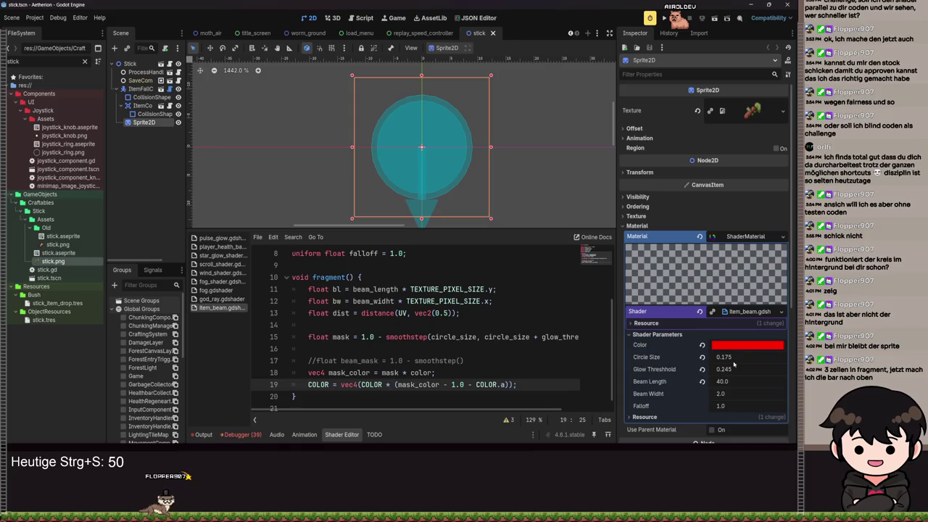
- Try changing the mask Color's transparency, then revert it to opaque red
left_click(746, 345)
left_click_drag(755, 281, 666, 288)
key("ctrl+z")
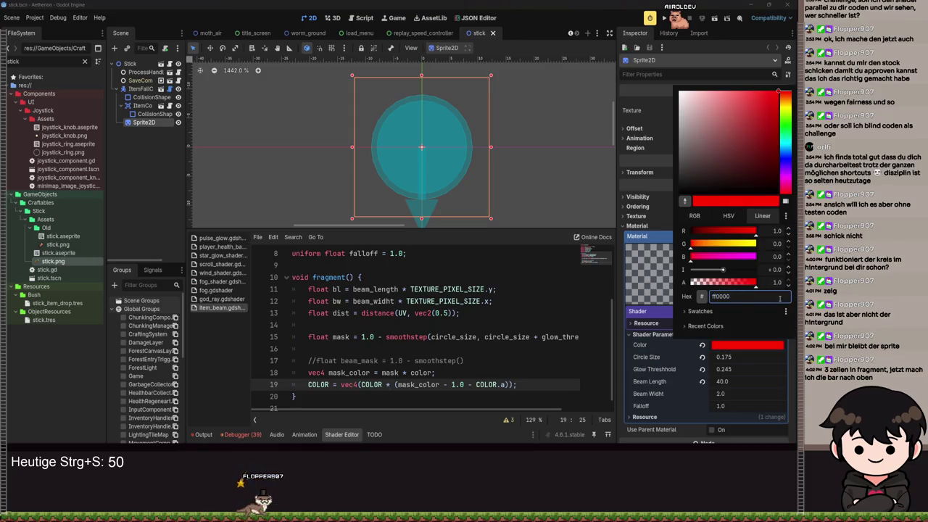
left_click(477, 378)
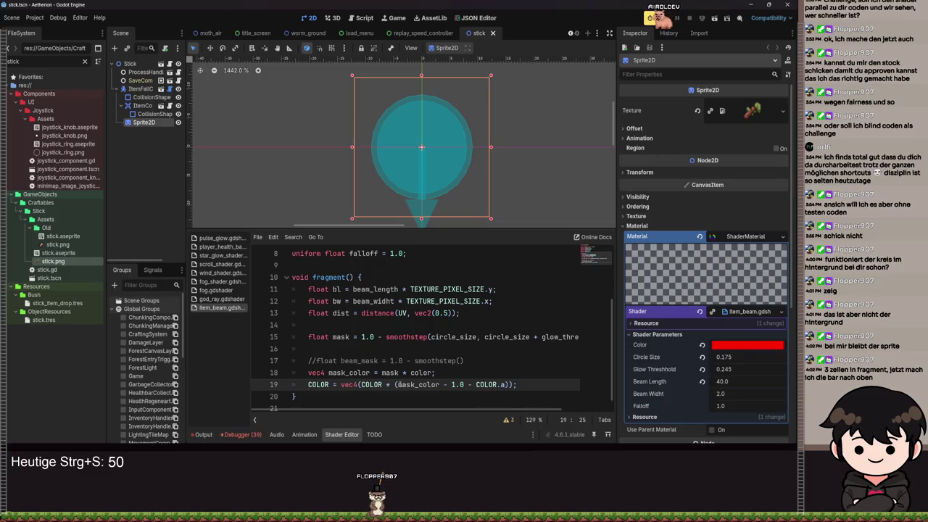
- Delete the minus after mask_color and change COLOR's multiplication to addition, saving each change
left_click(396, 384)
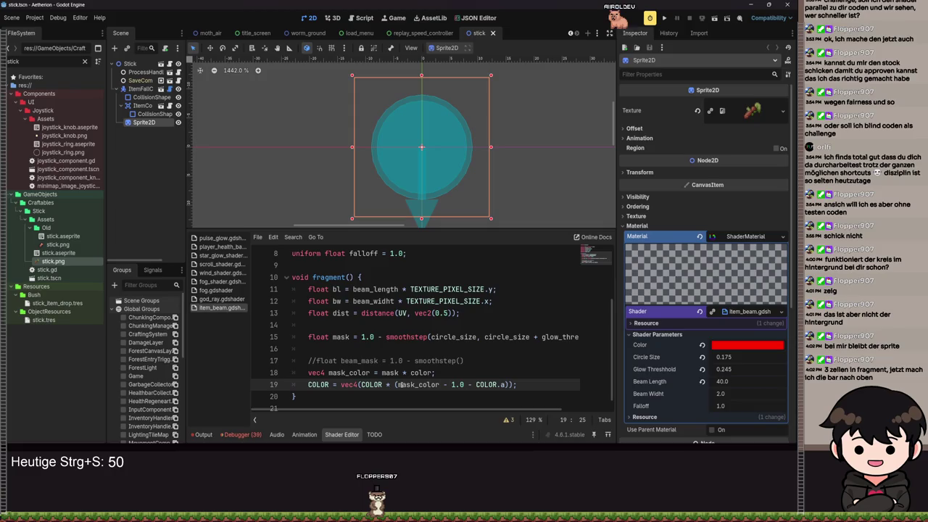
left_click_drag(397, 384, 440, 391)
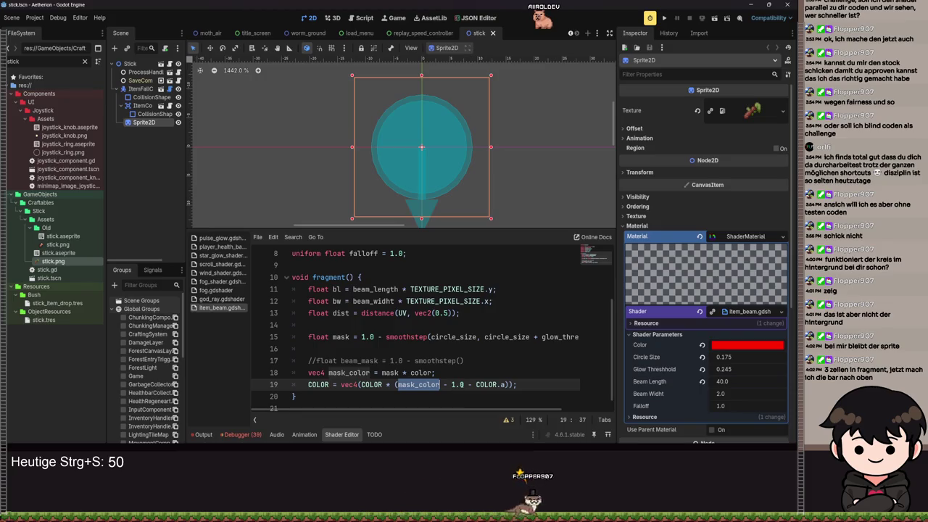
left_click(447, 384)
key("BackSpace")
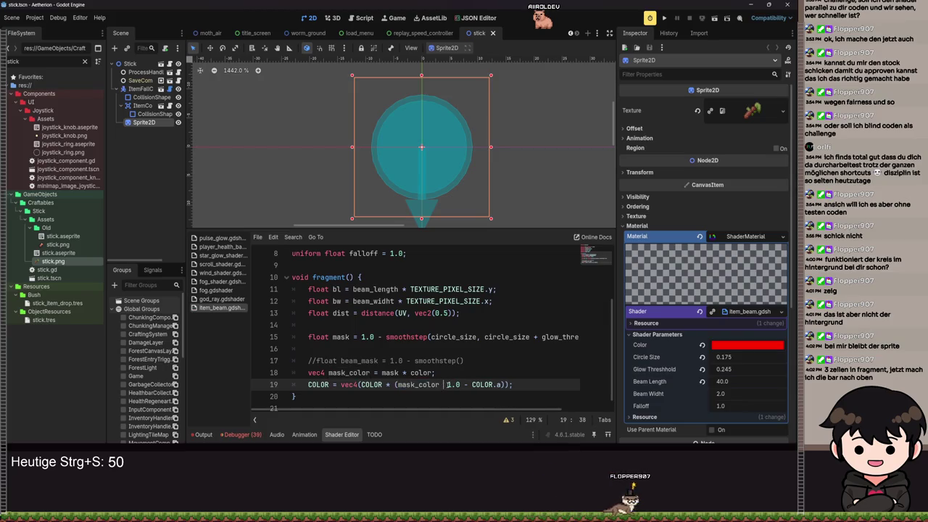
type("+")
key("ctrl+s")
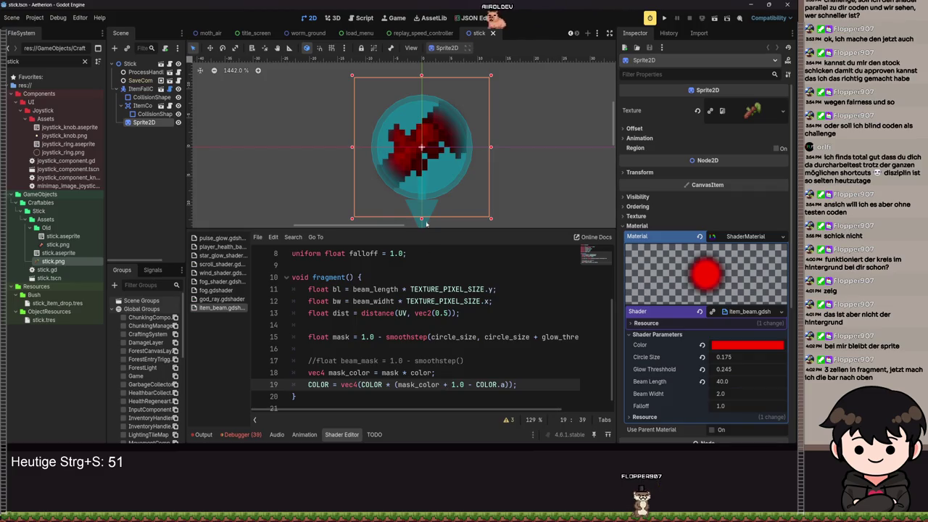
left_click(392, 384)
key("BackSpace")
type("+")
key("ctrl+s")
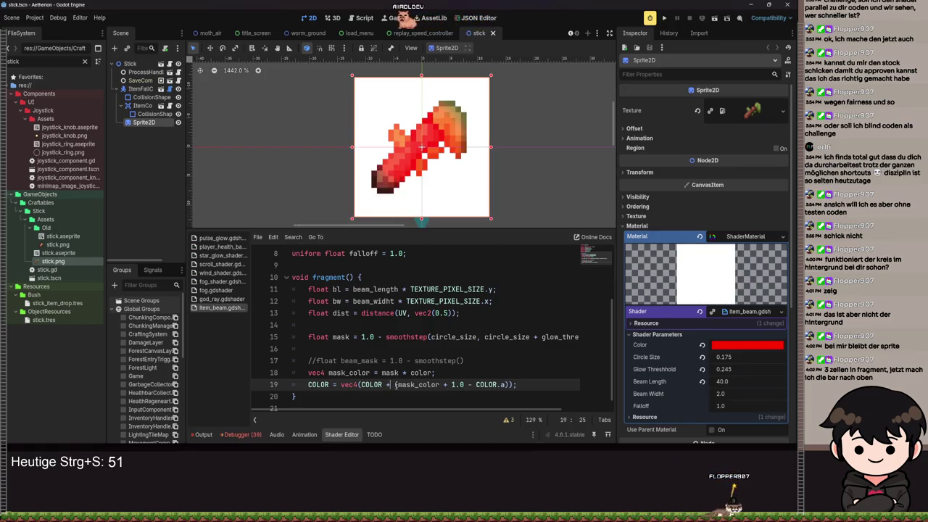
- Inspect the enlarged sprite, then replace the operator after mask_color with a minus and save
scroll(411, 149, "up", 1)
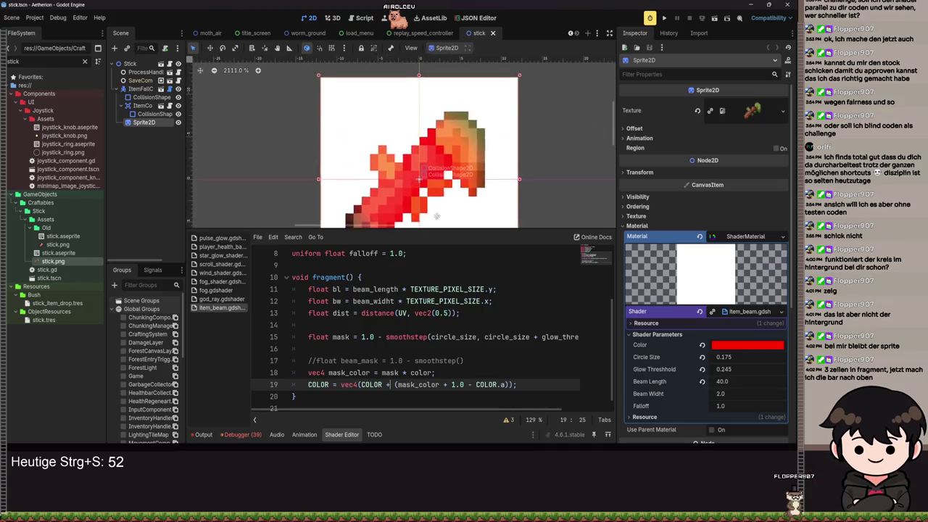
scroll(411, 149, "down", 3)
scroll(411, 149, "up", 1)
scroll(411, 153, "up", 4)
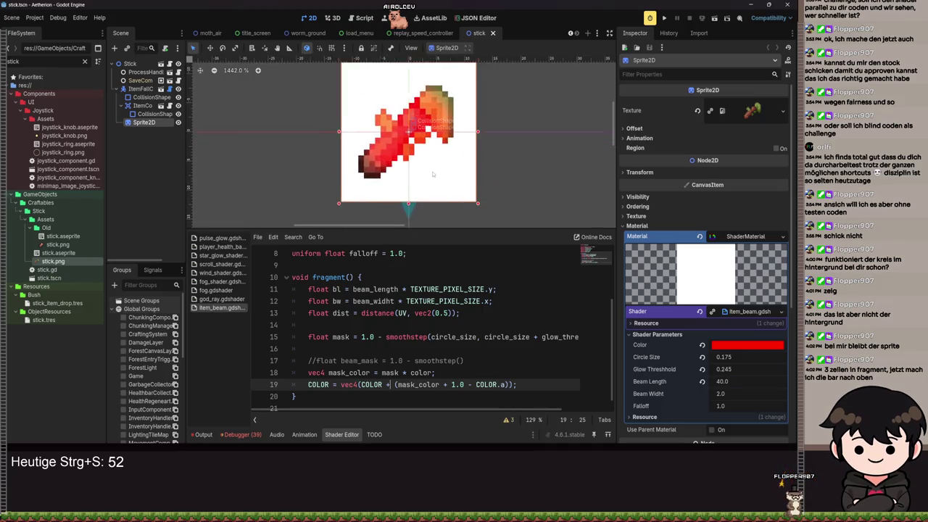
left_click_drag(414, 163, 429, 188)
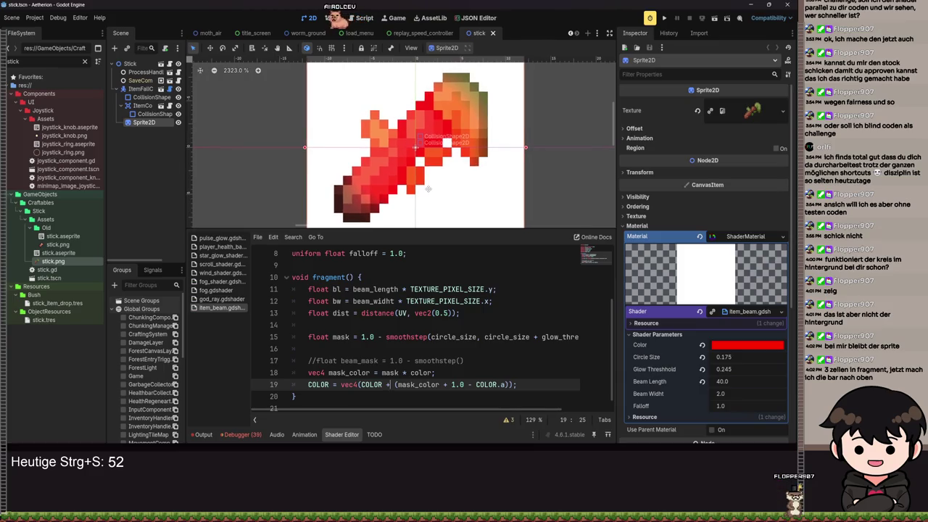
scroll(429, 188, "down", 4)
scroll(431, 191, "down", 1)
key("Right")
key("Right")
key("Right")
key("BackSpace")
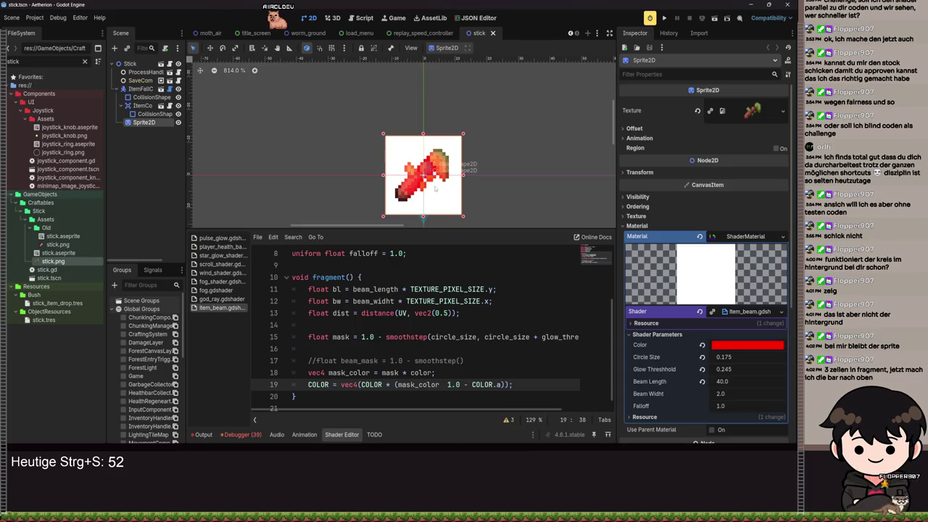
type("-")
key("ctrl+s")
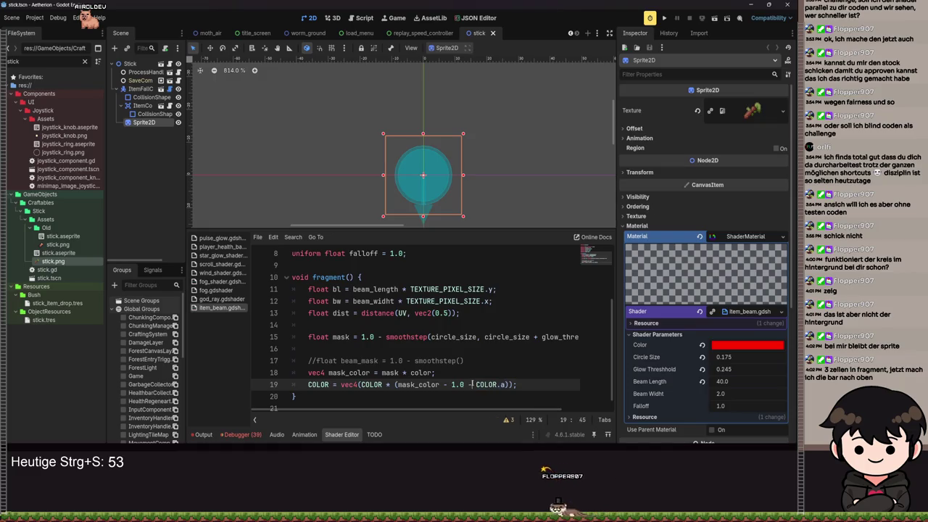
- Change the minus before COLOR.a on line 19 to a plus and recompile, showing dark-red stick pixels
key("BackSpace")
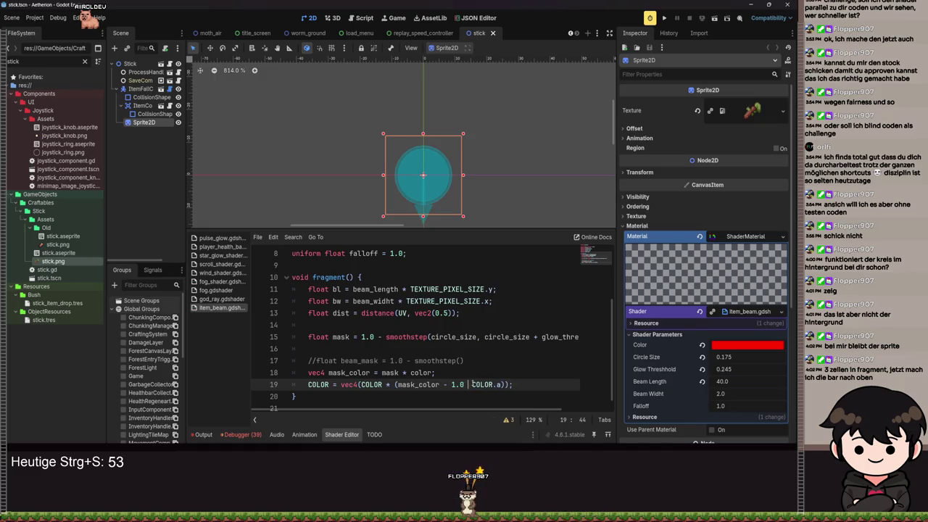
type("+")
key("ctrl+s")
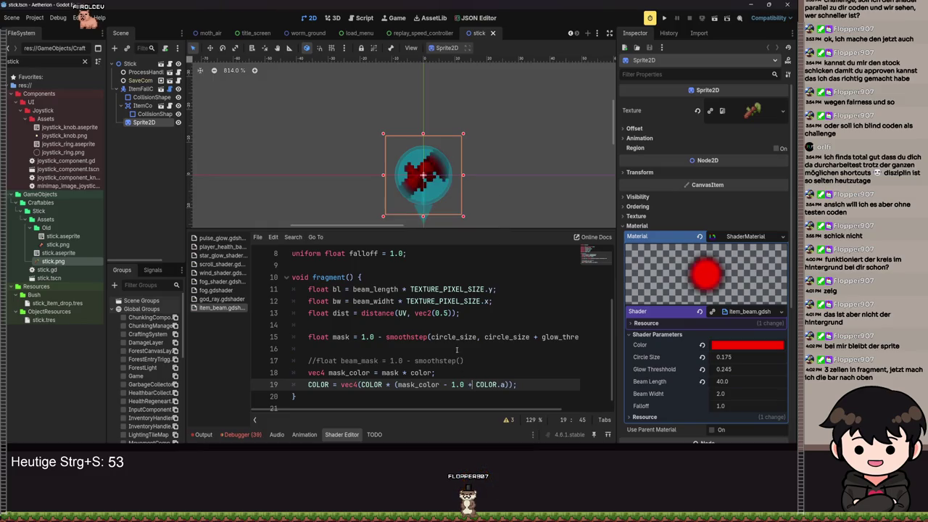
scroll(428, 203, "up", 3)
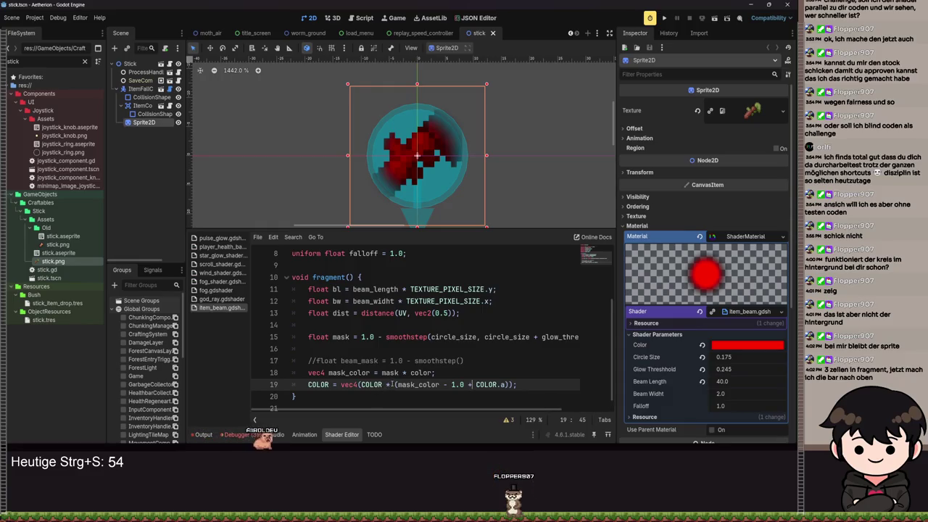
- Replace the '*' after COLOR on line 19 with '+' and save, turning the stick bright red-orange
left_click(394, 385)
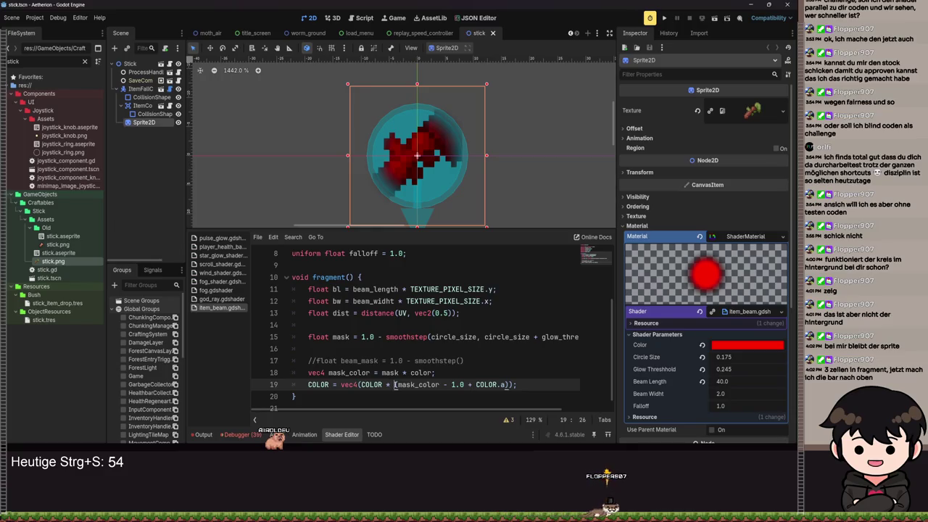
key("ctrl+shift+Left")
key("ctrl+shift+Left")
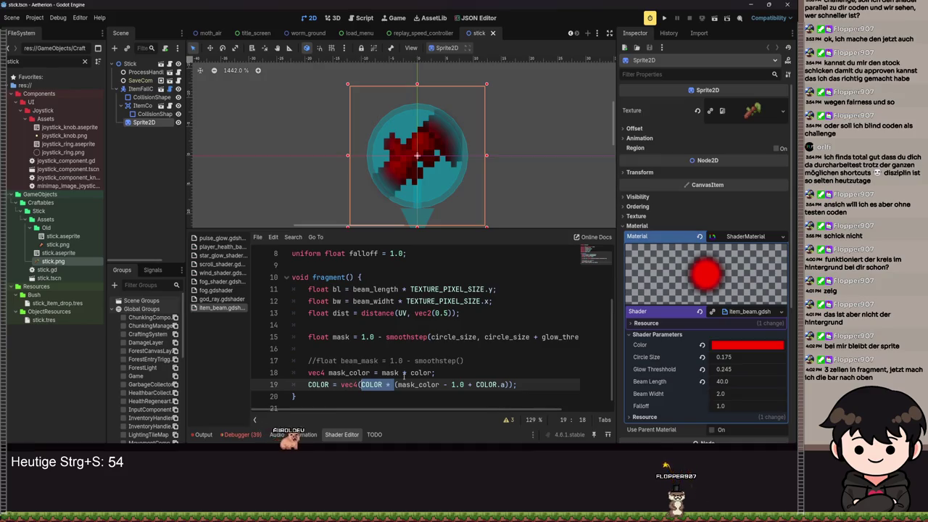
key("Right")
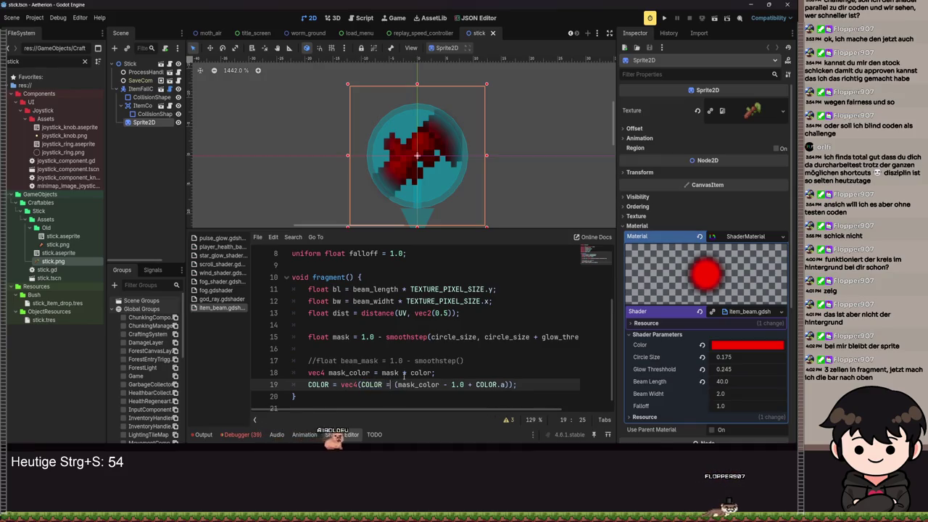
key("BackSpace")
type("+")
key("ctrl+s")
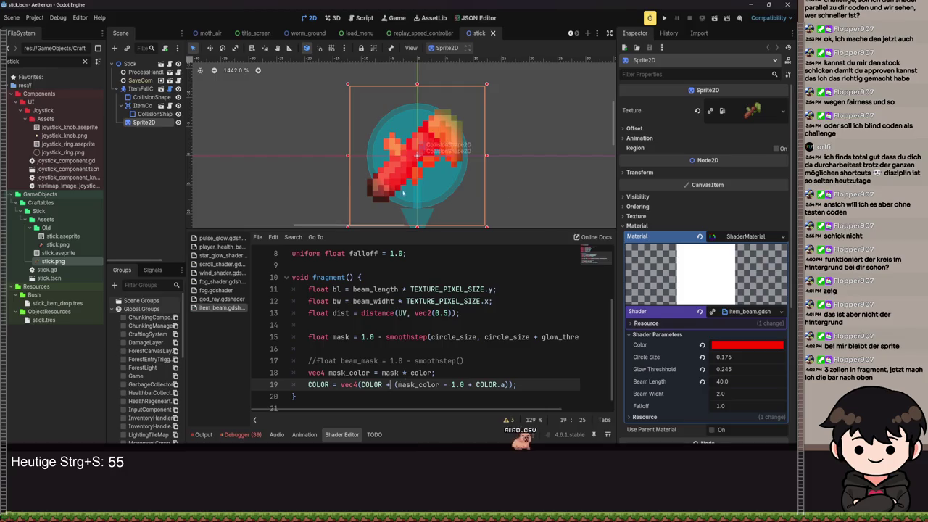
scroll(437, 193, "down", 3)
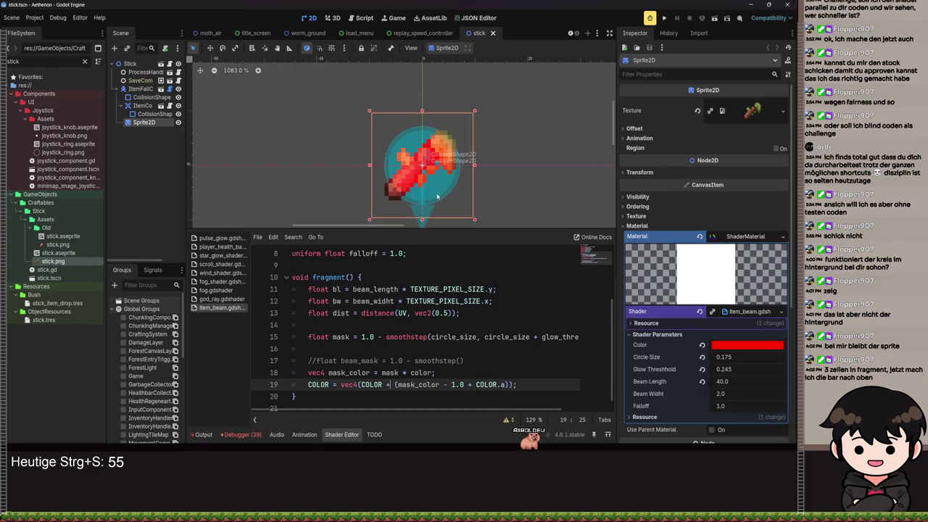
scroll(438, 195, "up", 3)
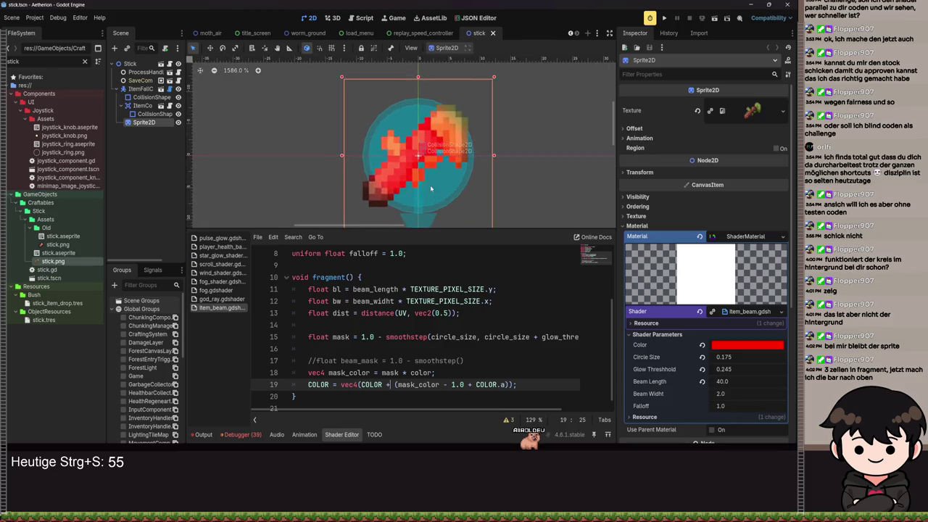
scroll(415, 186, "down", 5)
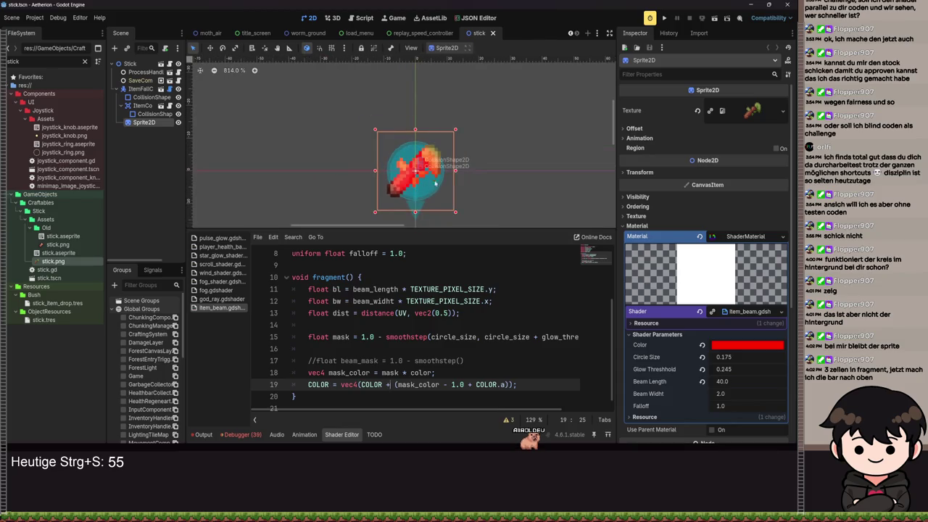
scroll(384, 207, "up", 3)
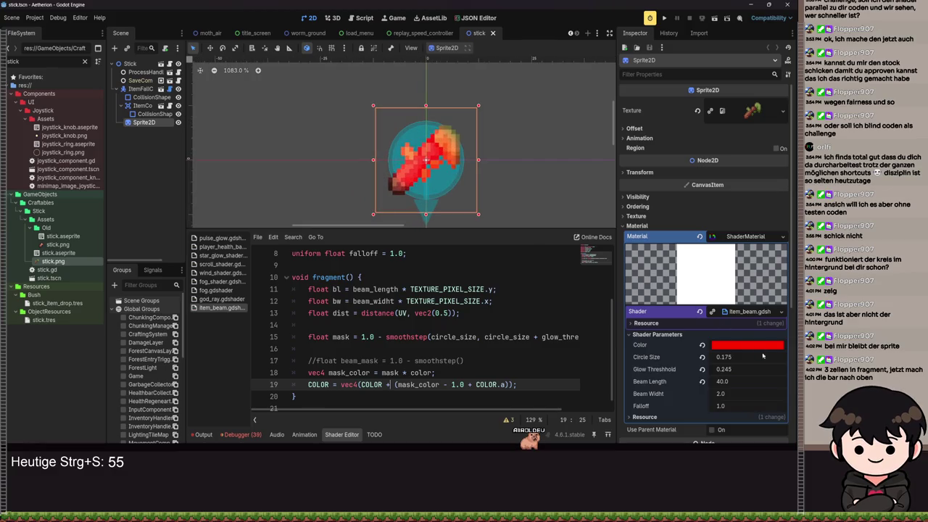
- Set the shader's Glow Threshold to 0.0 and save, inspecting the red circle over the stick
left_click(729, 369)
type("0")
key("Return")
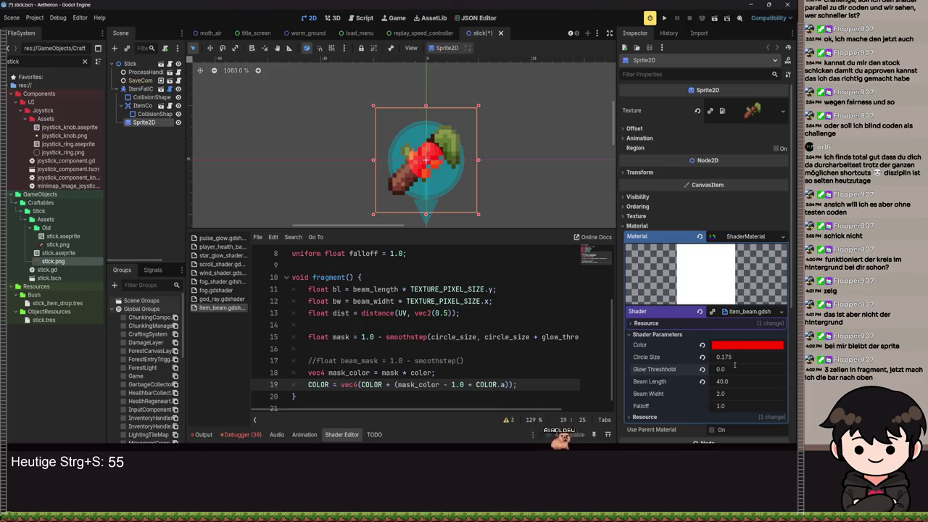
scroll(409, 196, "up", 10)
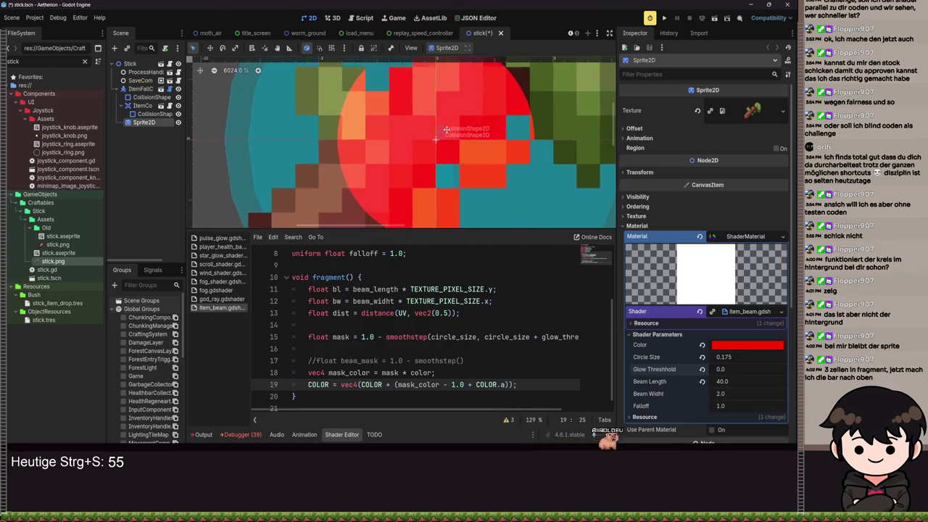
scroll(409, 196, "down", 1)
scroll(384, 202, "up", 2)
scroll(363, 206, "down", 2)
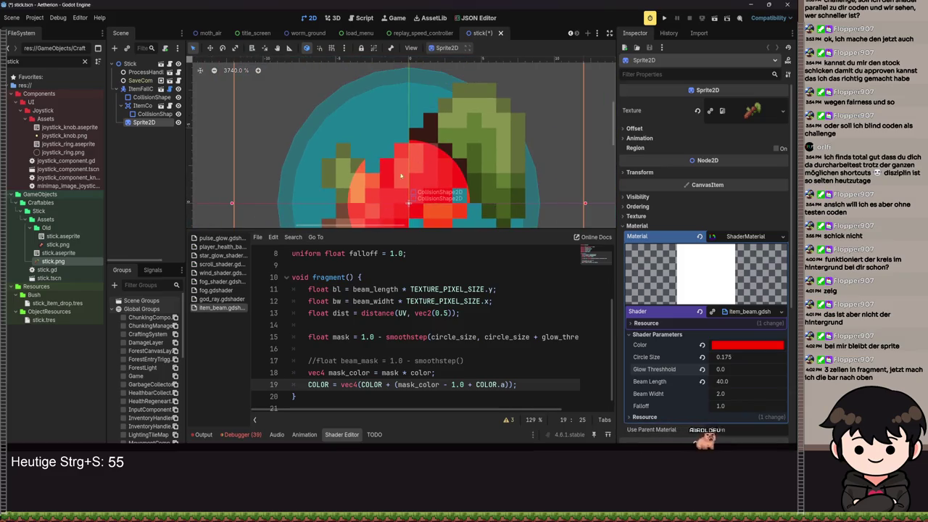
scroll(392, 176, "down", 3)
left_click_drag(356, 128, 393, 175)
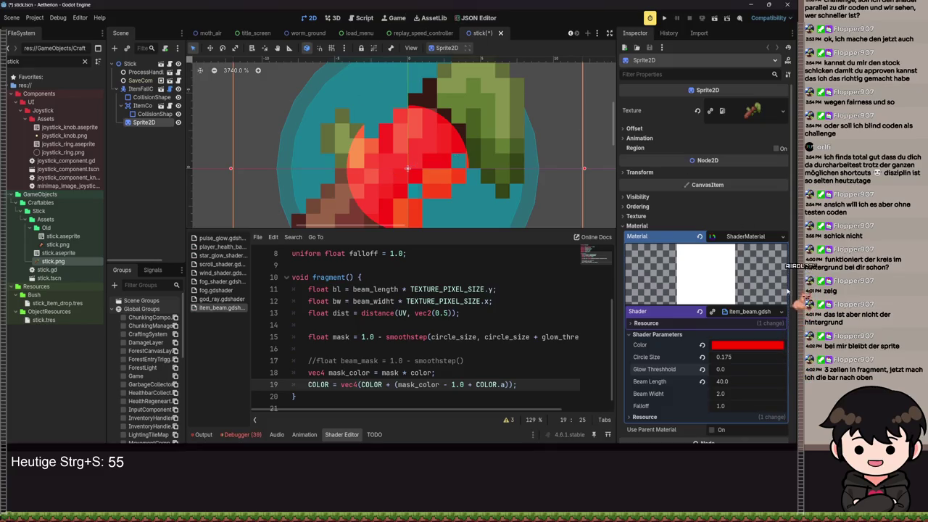
scroll(458, 172, "down", 3)
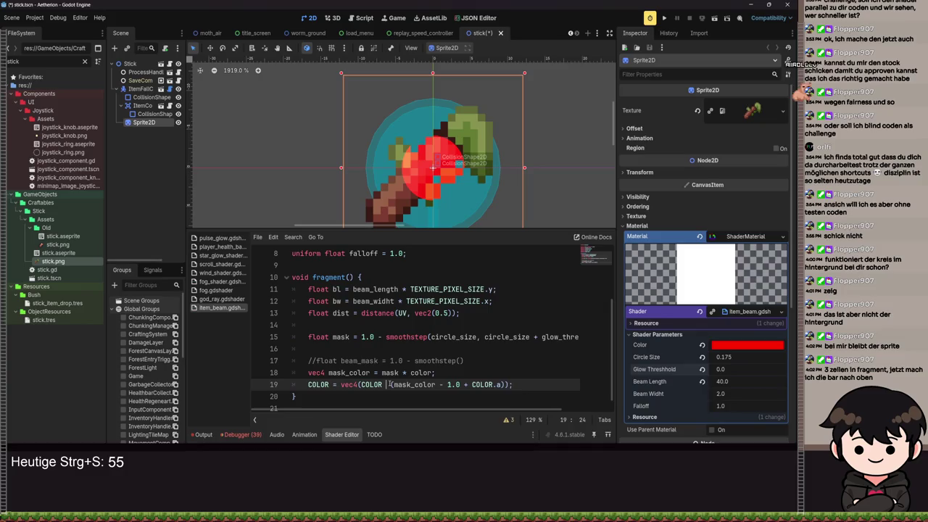
key("ctrl+s")
type("-")
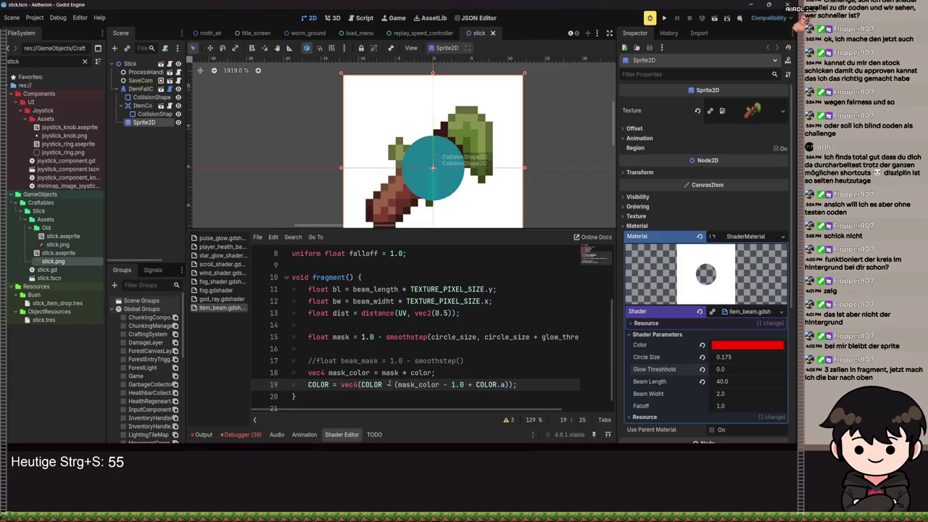
- Retype the operator after COLOR on line 19 as '+' and save
key("BackSpace")
type("+")
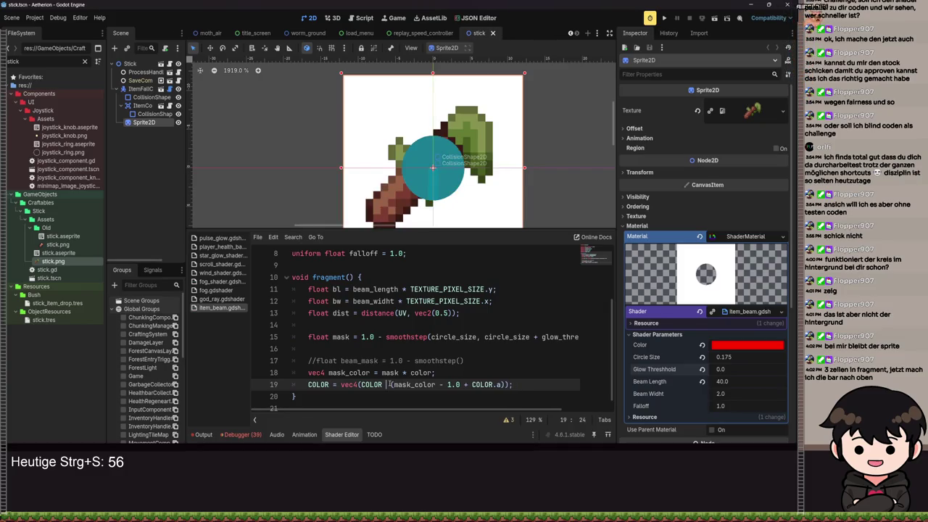
key("ctrl+s")
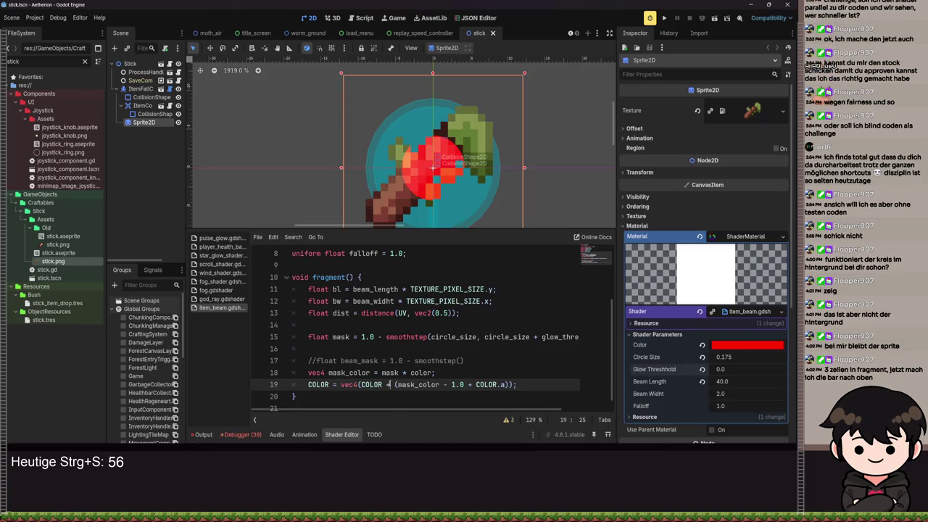
scroll(425, 149, "up", 10)
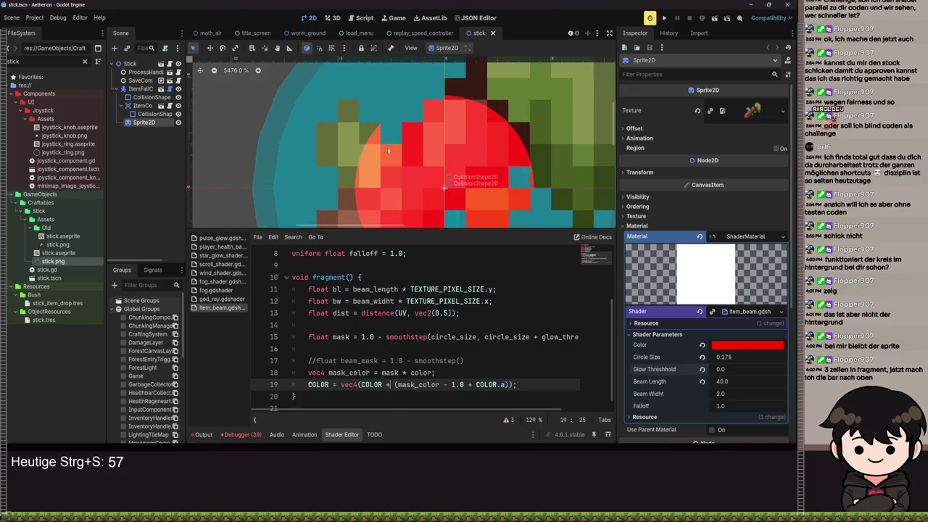
scroll(378, 175, "down", 3)
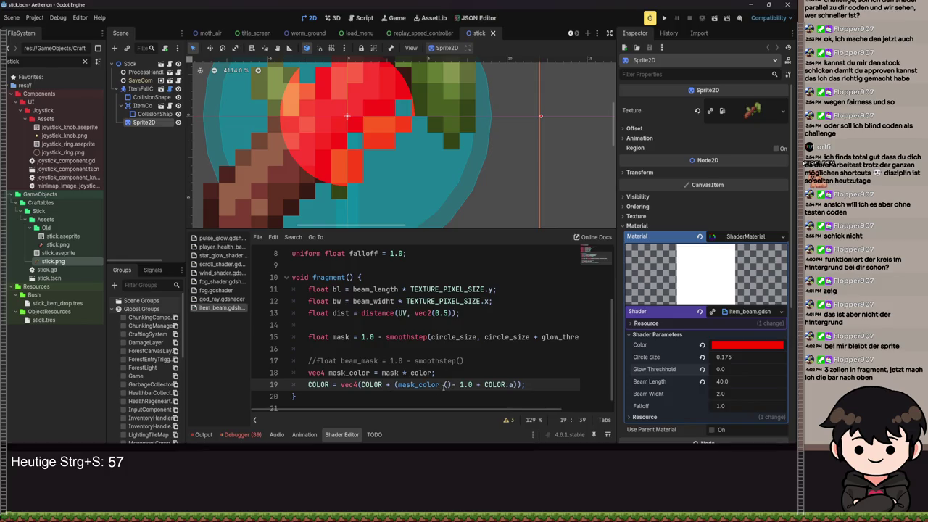
- Remove a stray character, add a closing parenthesis, and insert a minus before 1.0 on line 19
key("Delete")
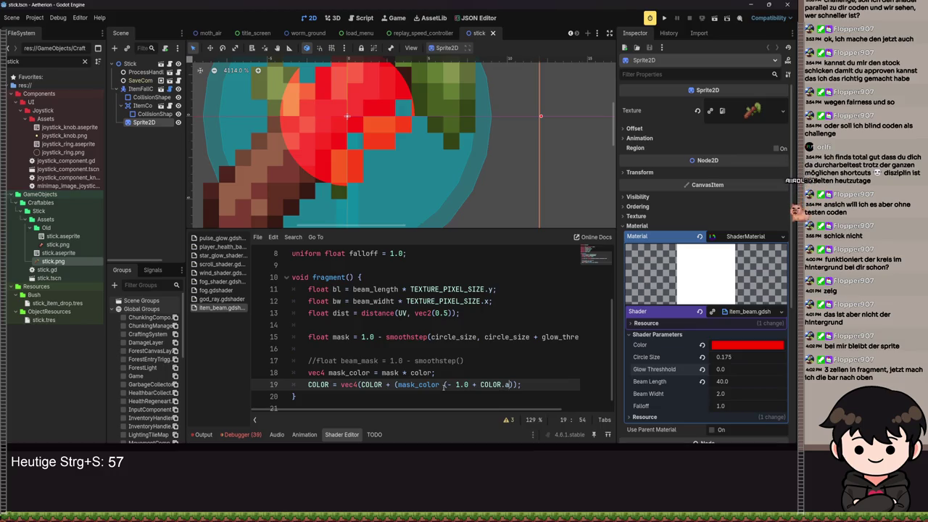
key("End")
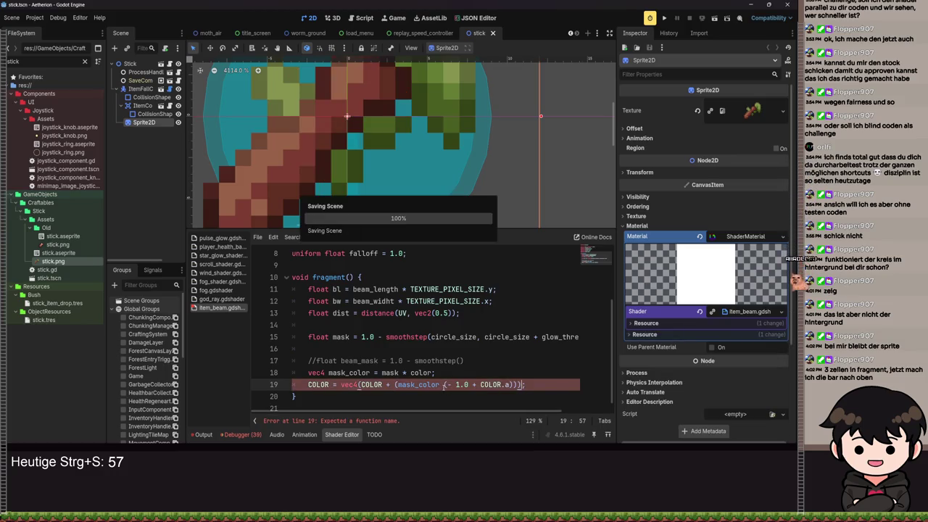
scroll(426, 180, "down", 2)
key("ctrl+s")
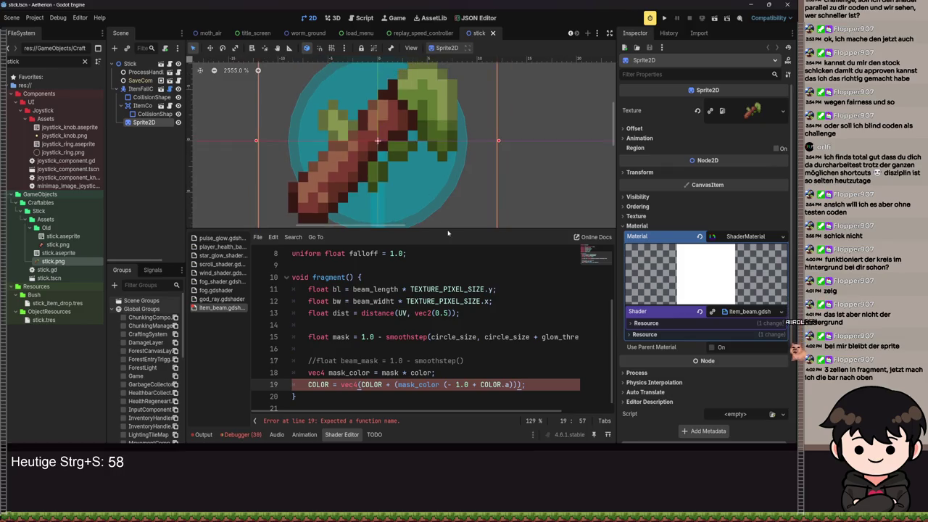
left_click(446, 384)
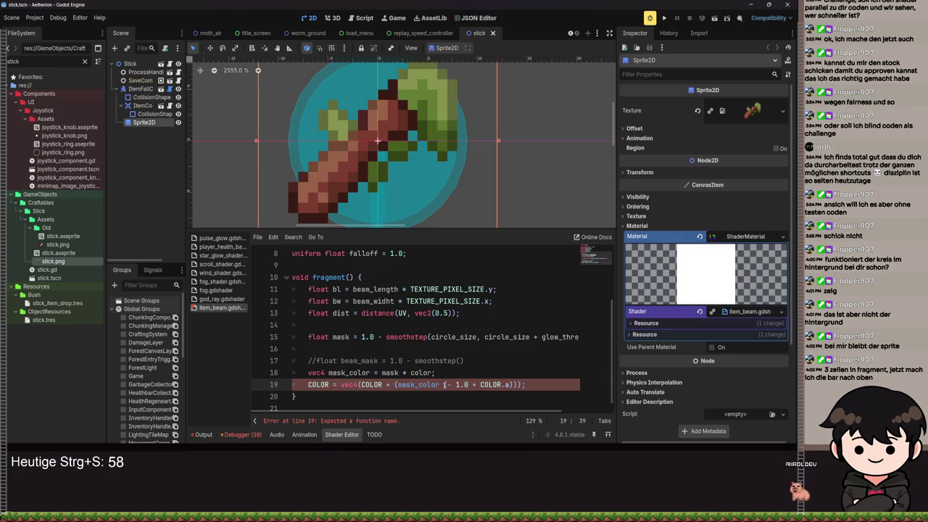
key("Left")
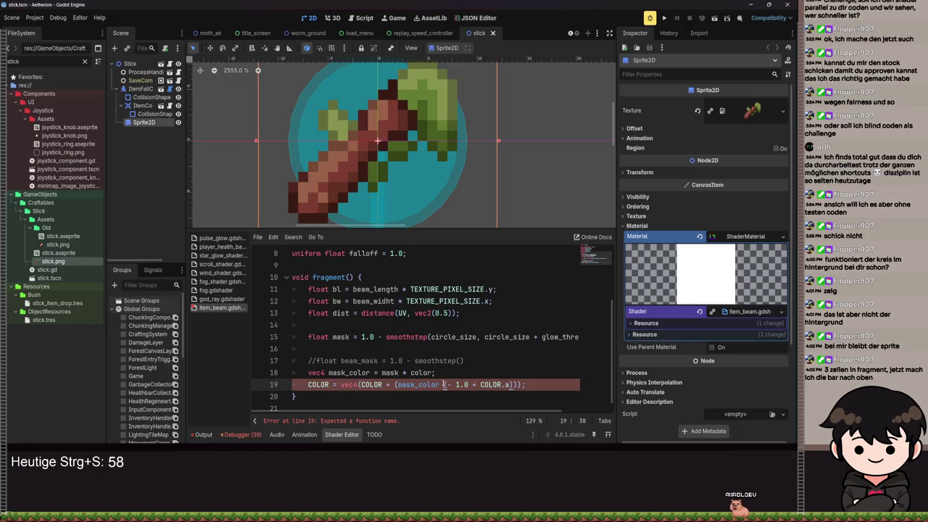
type("-")
key("ctrl+s")
- Tidy the term to mask_color *(-1.0 + COLOR.a) and save so the shader compiles
left_click(457, 384)
key("BackSpace")
key("ctrl+s")
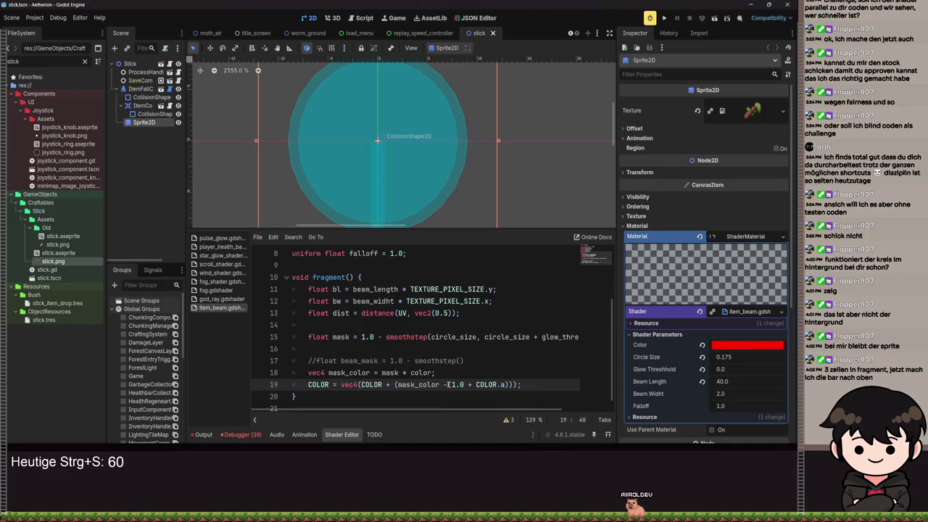
key("ctrl+space")
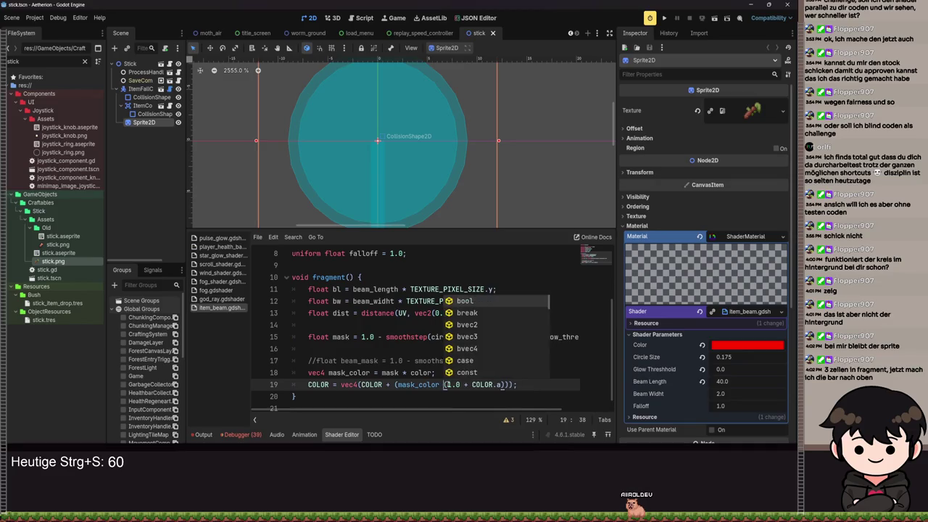
type("+")
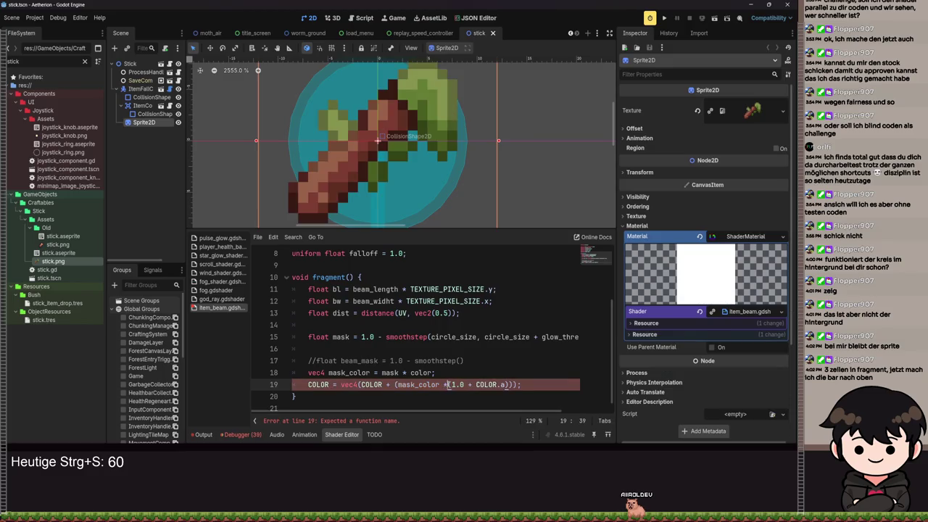
type("-")
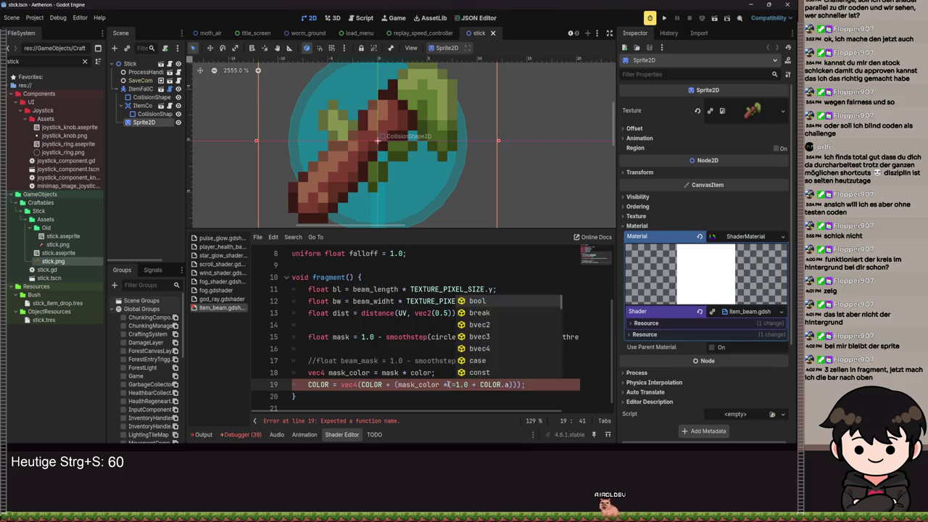
key("ctrl+s")
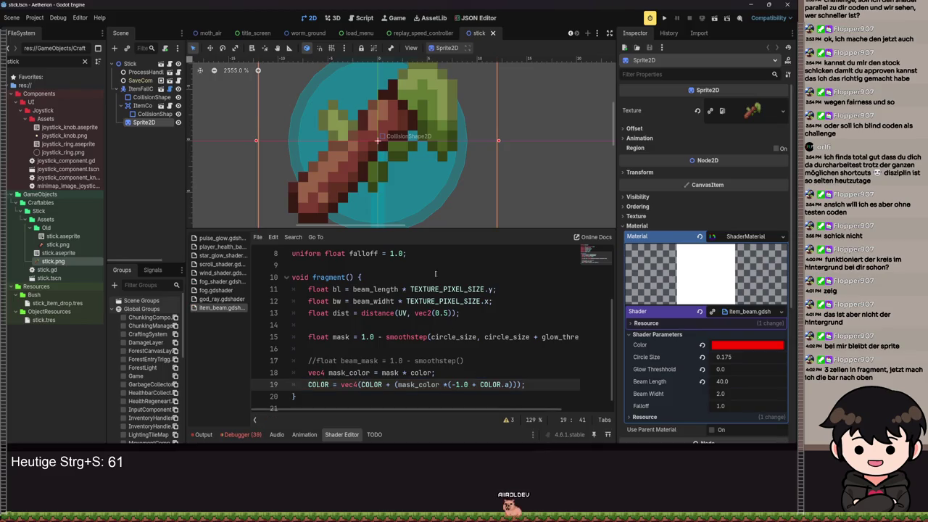
scroll(411, 179, "down", 4)
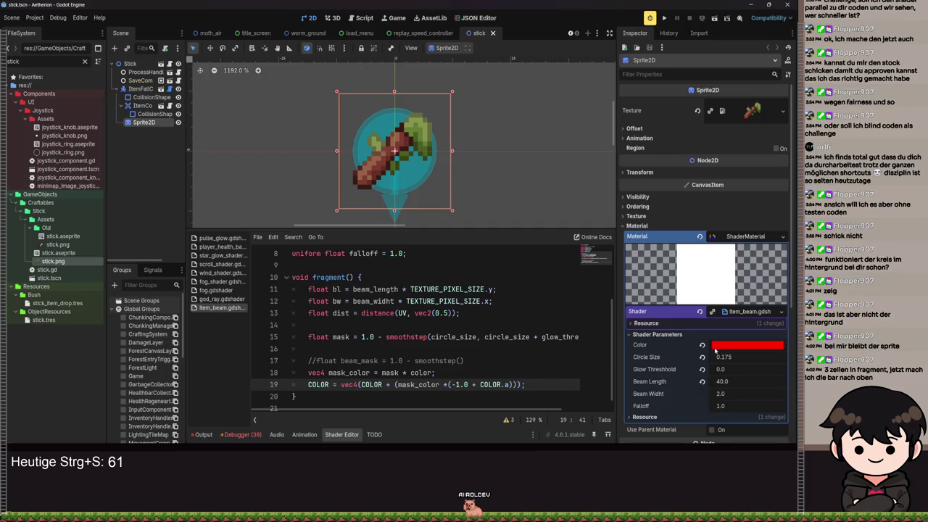
- Revert Glow Threshold to its default 1.0 and raise Circle Size to 1.0
left_click(702, 369)
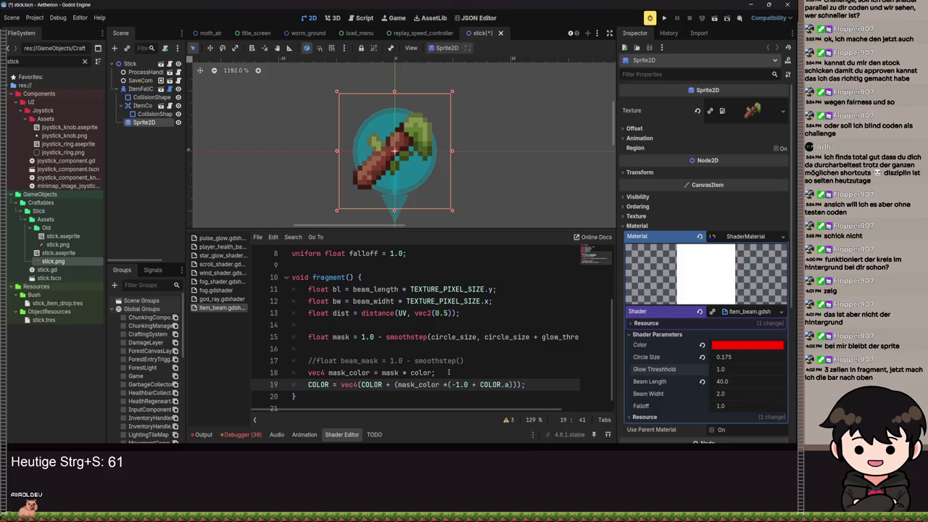
left_click_drag(726, 369, 768, 369)
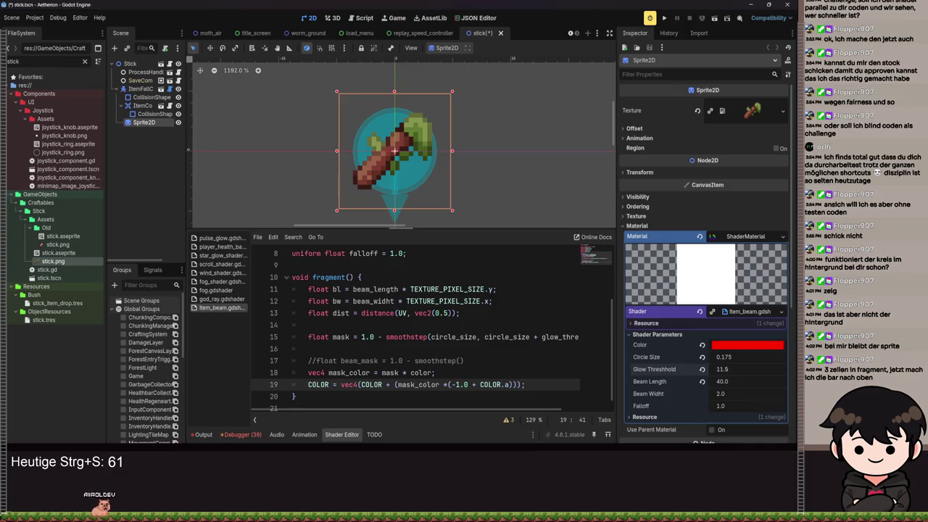
left_click(702, 370)
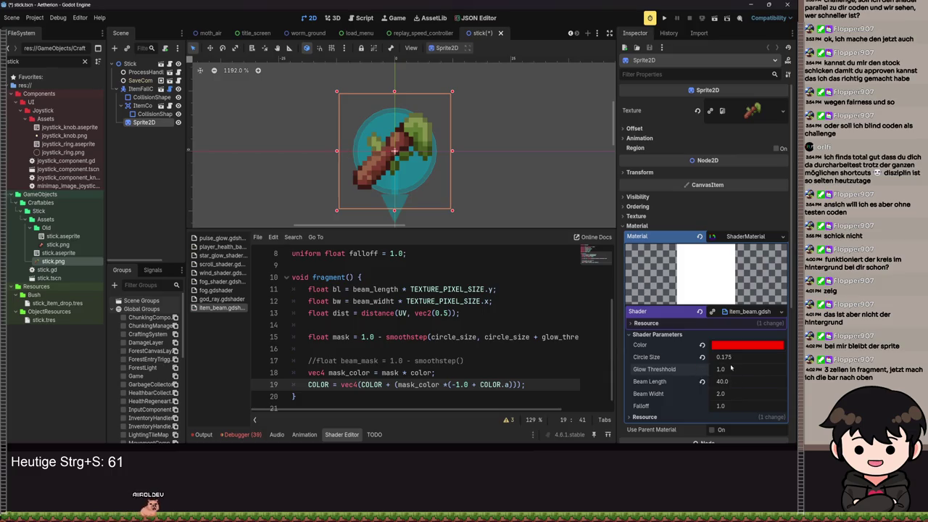
left_click_drag(725, 357, 740, 357)
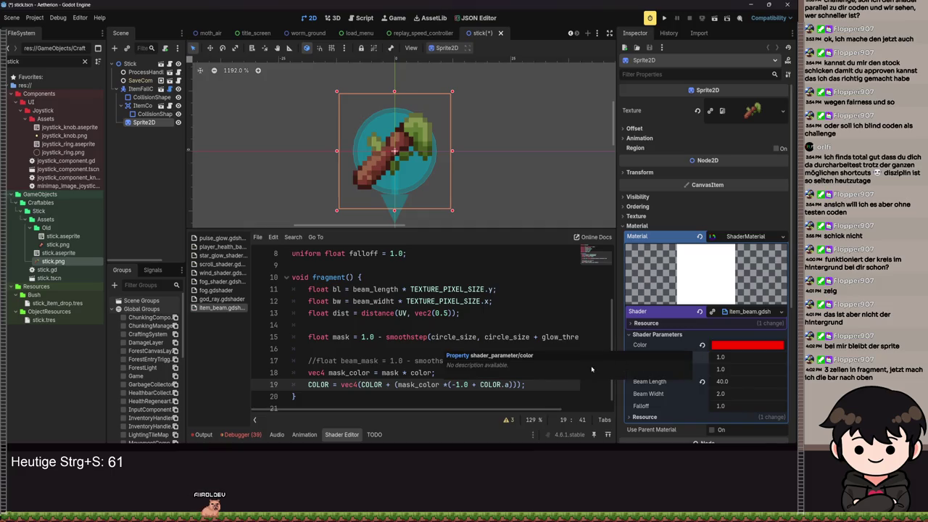
left_click(716, 369)
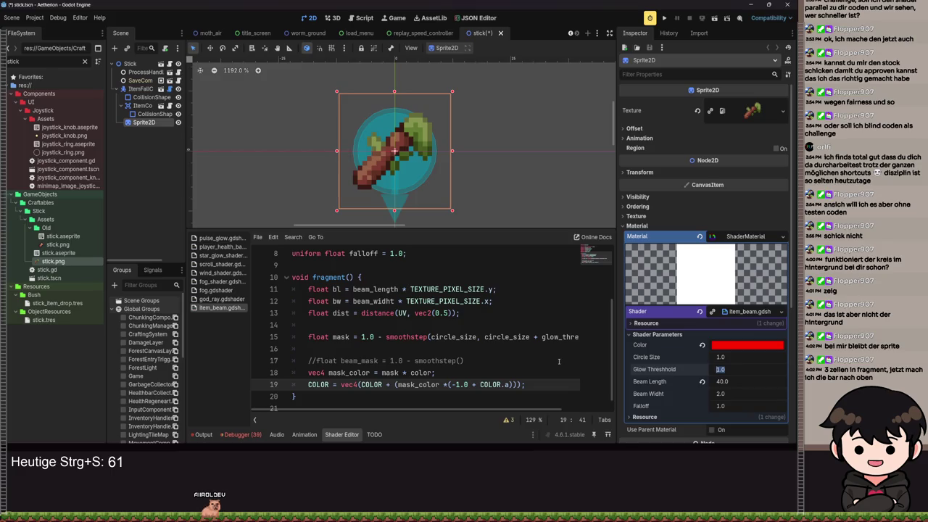
left_click(363, 384)
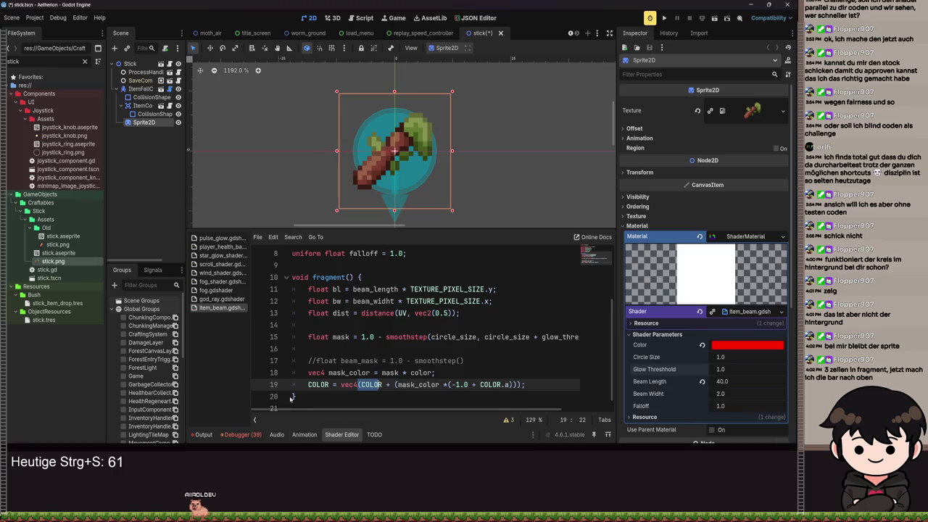
- Reset the mask Color to its default, then undo back to red and save
scroll(438, 224, "up", 2)
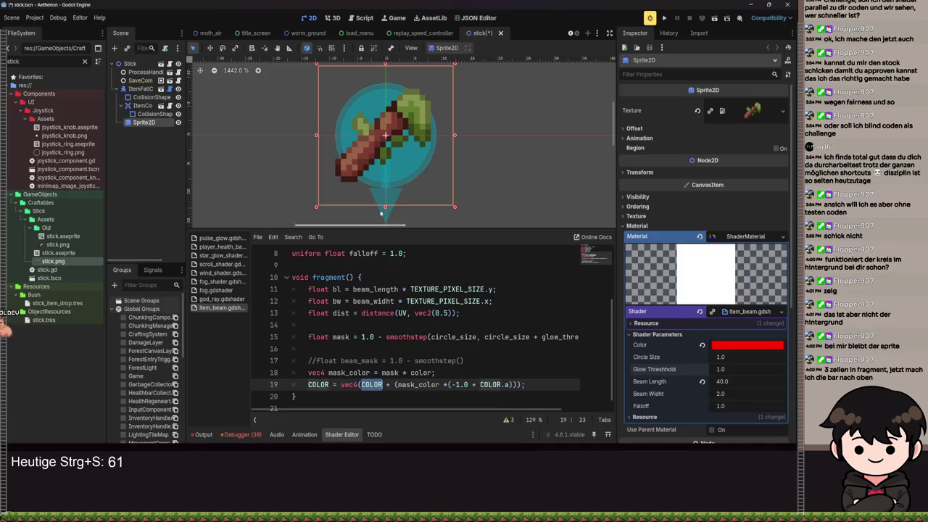
scroll(383, 134, "up", 5)
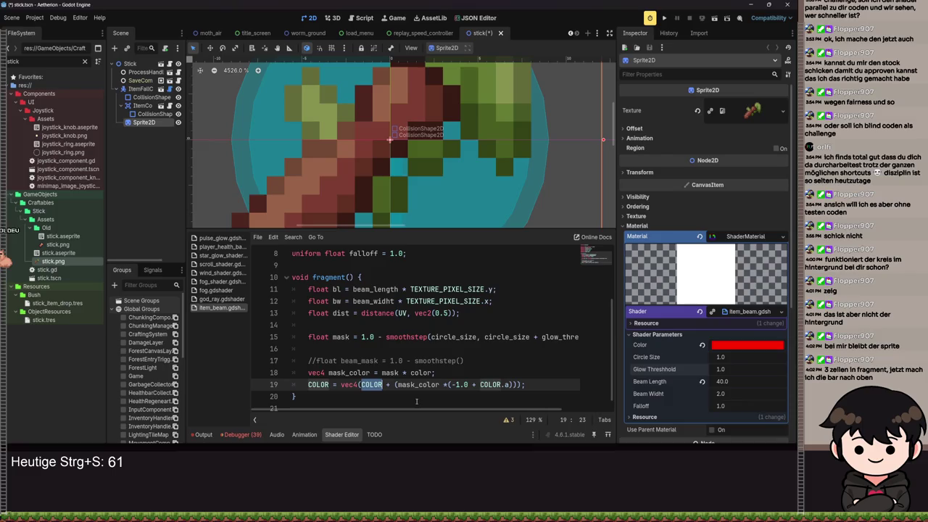
double_click(418, 384)
left_click(702, 345)
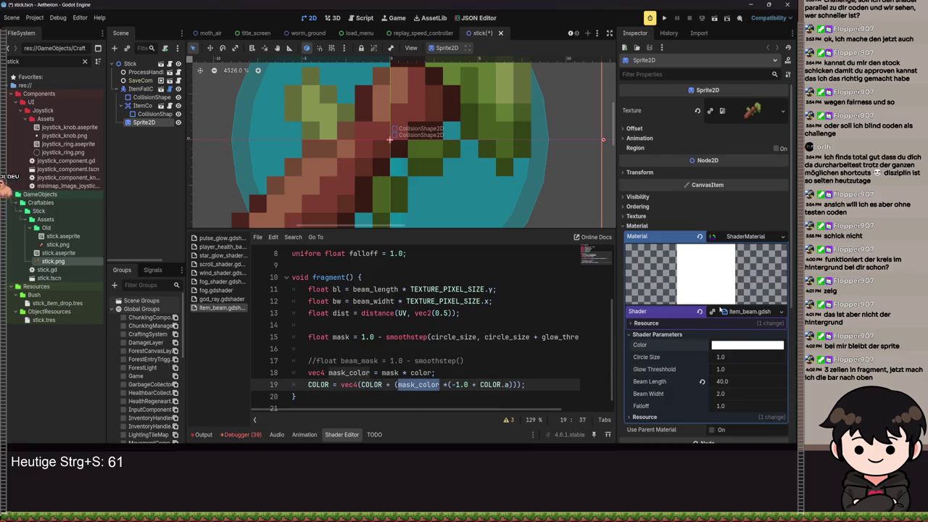
key("ctrl+z")
key("ctrl+s")
- Try 000000 as the mask Color, revert it to red, and save the scene
left_click(754, 347)
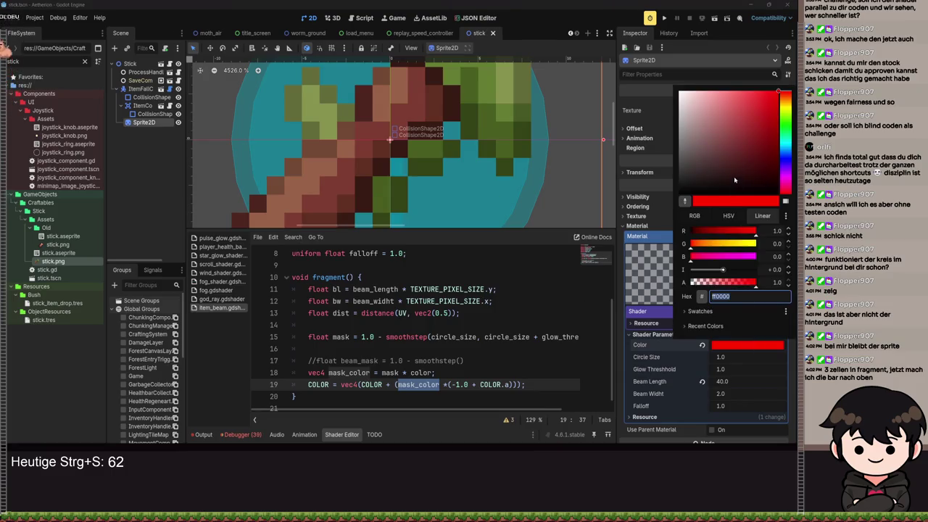
type("000000")
key("Return")
key("Escape")
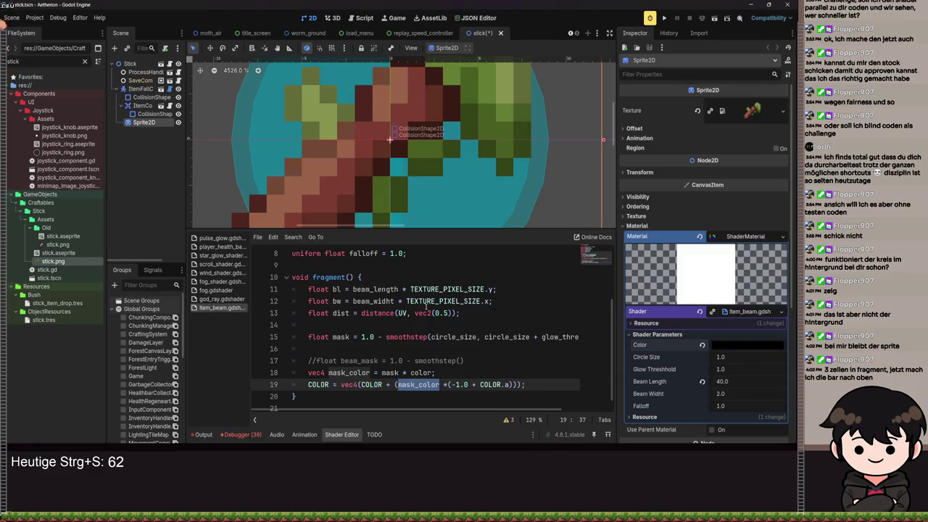
key("ctrl+z")
key("ctrl+s")
scroll(449, 173, "down", 1)
key("ctrl+s")
scroll(449, 173, "down", 5)
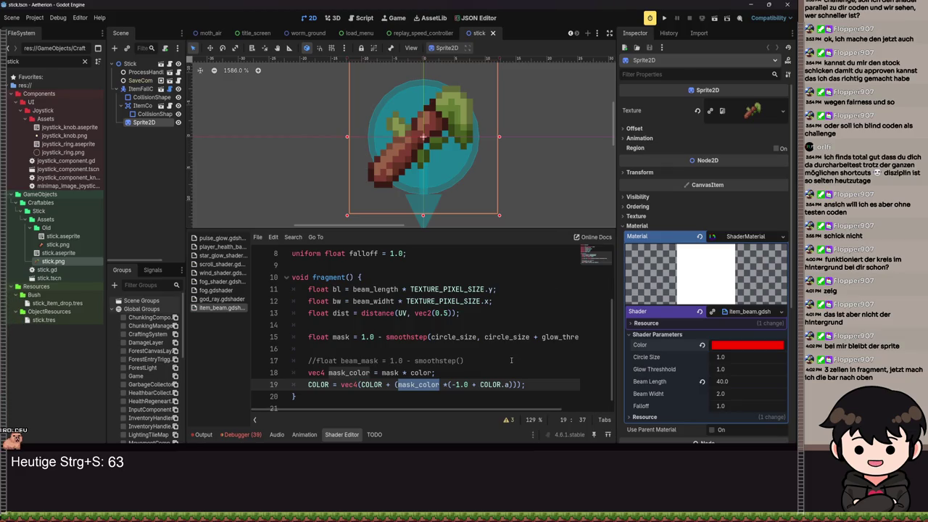
scroll(520, 165, "up", 1)
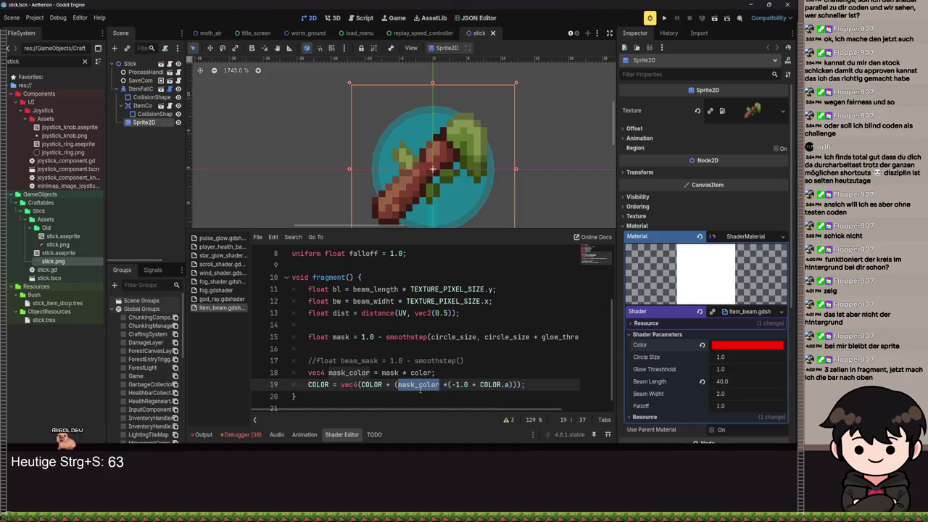
left_click(439, 384)
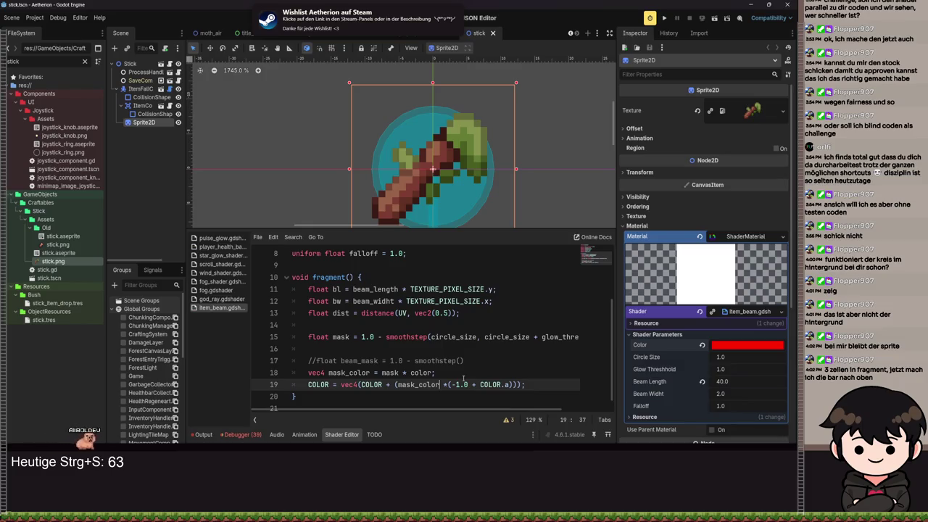
- Rewrite line 19 to (mask_color.a *(1.0 - COLOR.a)) and insert '= COLOR +' before vec4
type(".a")
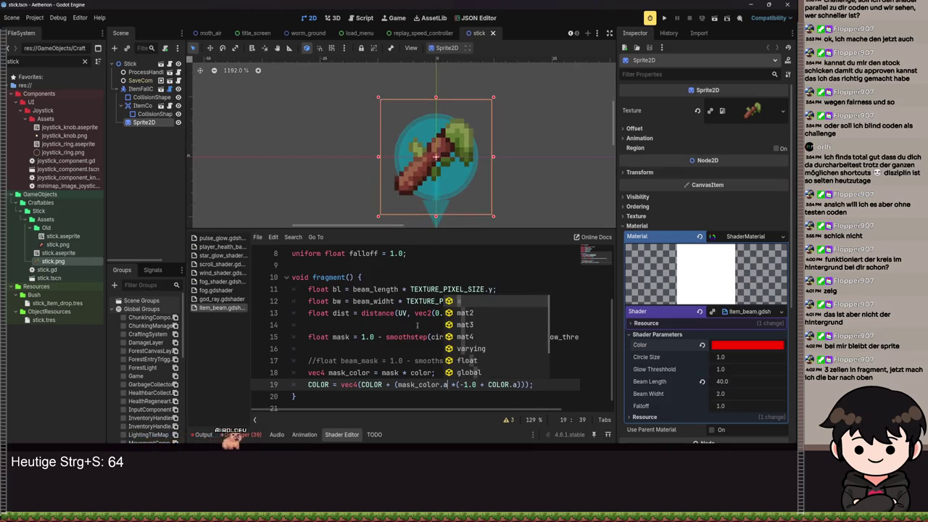
left_click(464, 384)
key("BackSpace")
left_click(478, 384)
key("BackSpace")
type("-")
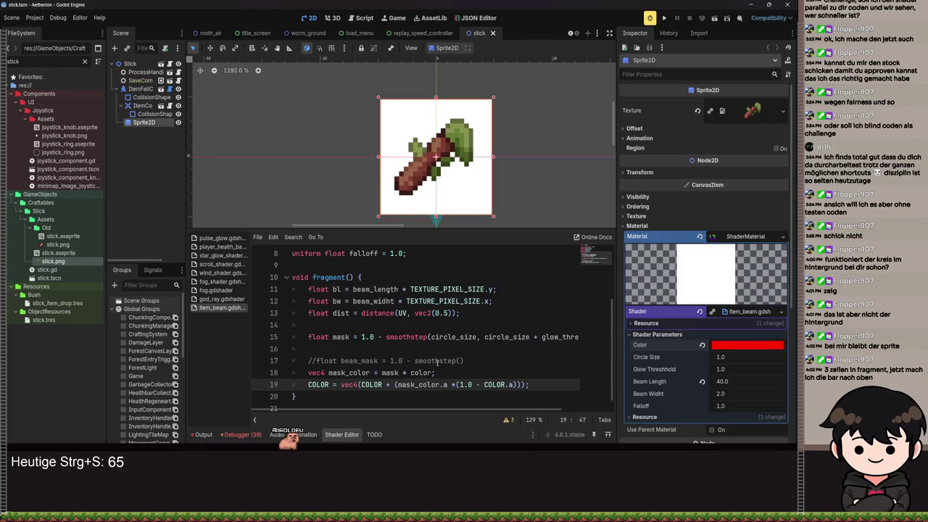
scroll(374, 225, "down", 1)
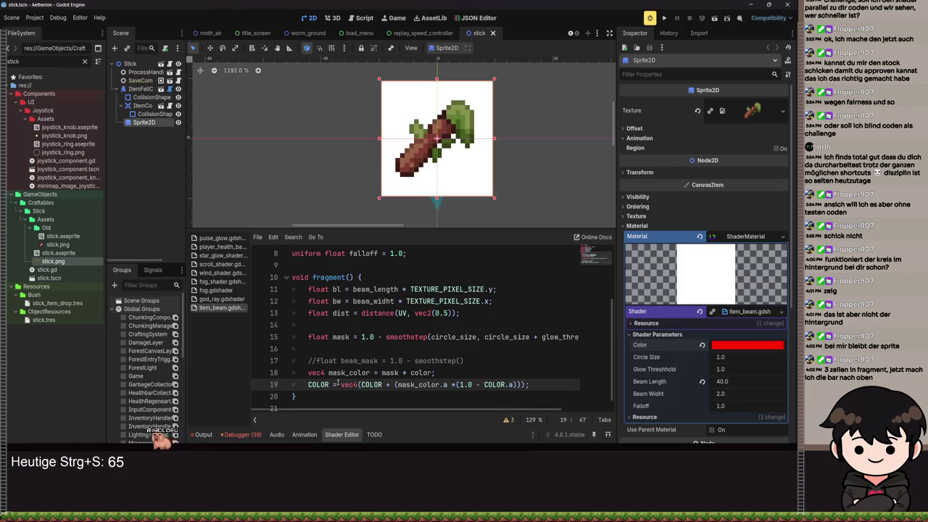
left_click(340, 385)
type("= ")
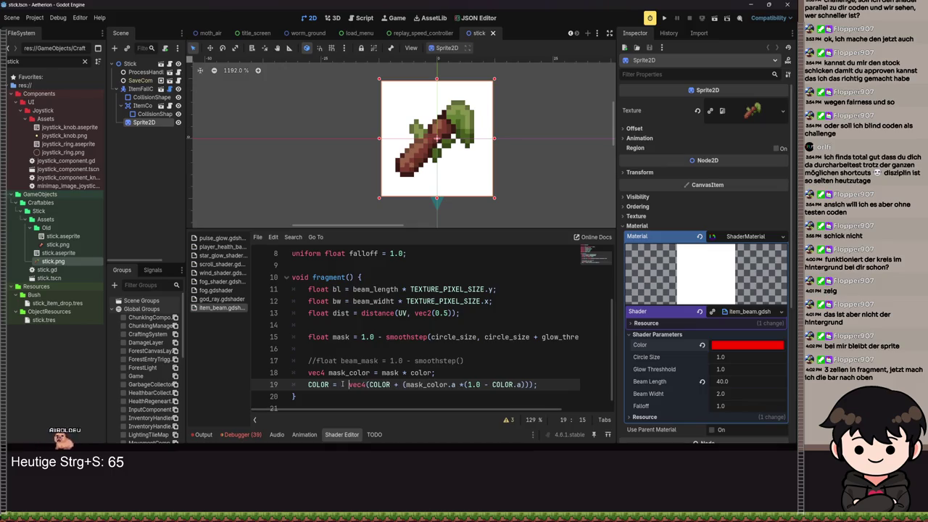
type("COLOR")
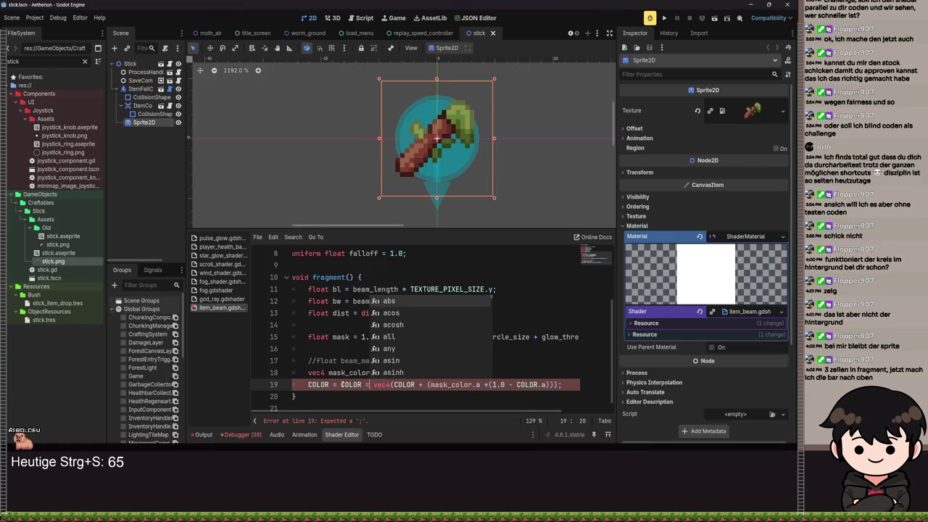
type(" +")
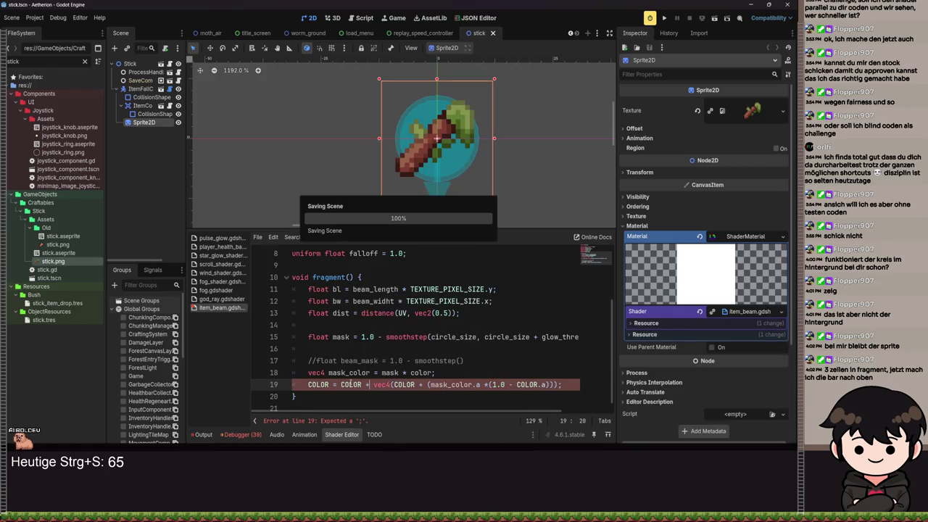
- Drop the extra COLOR + and the .a, adding a comma argument after mask_color inside vec4
key("ctrl+s")
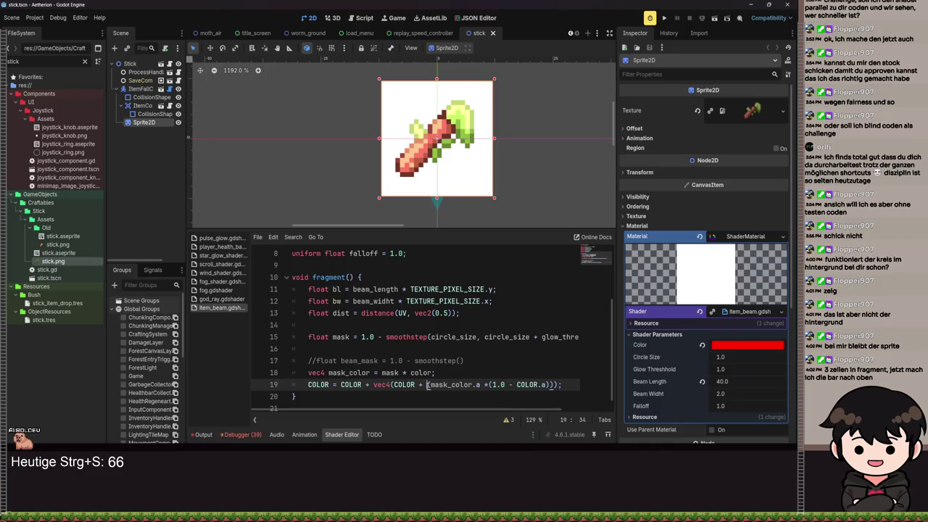
key("BackSpace")
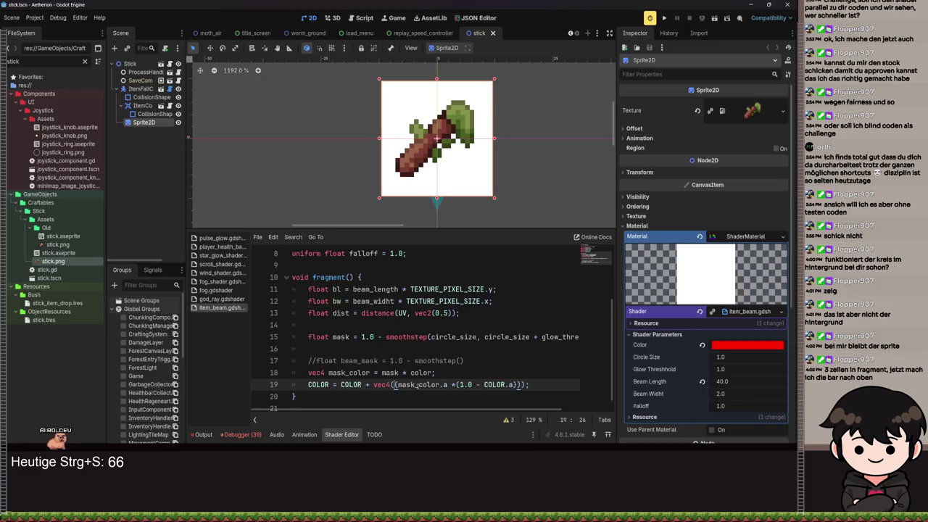
left_click(448, 385)
key("BackSpace")
key("BackSpace")
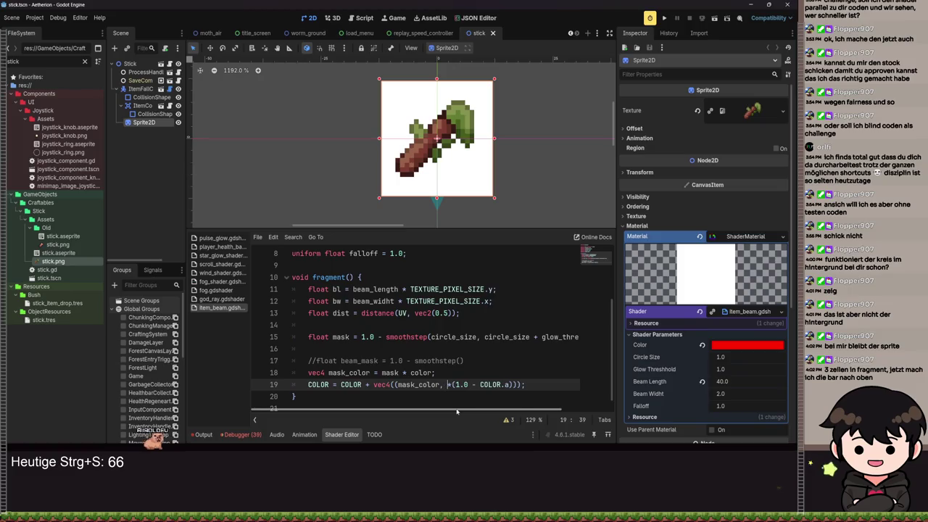
type(", mask")
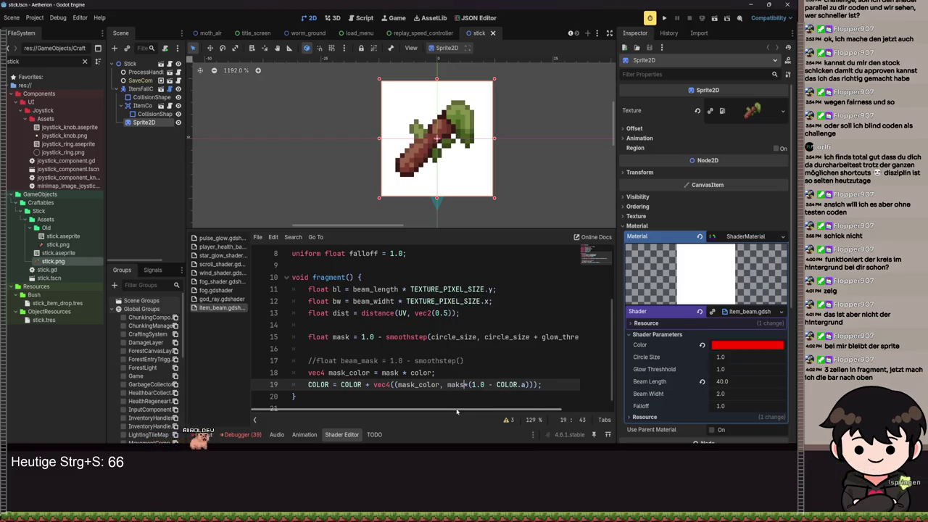
type("colo")
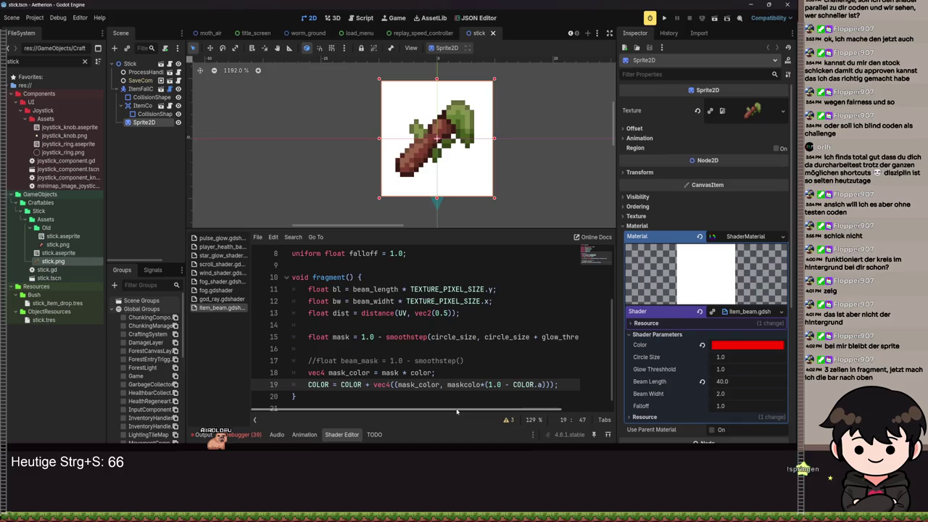
key("BackSpace")
key("BackSpace")
key("BackSpace")
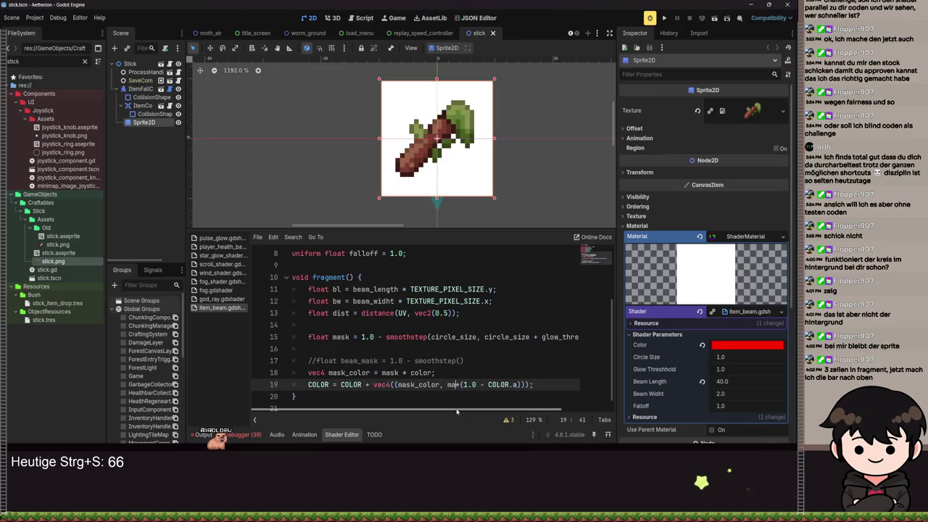
- Delete the surplus parentheses around COLOR.a, before 1.0 and before mask_color on line 19
key("Right")
key("Right")
key("Right")
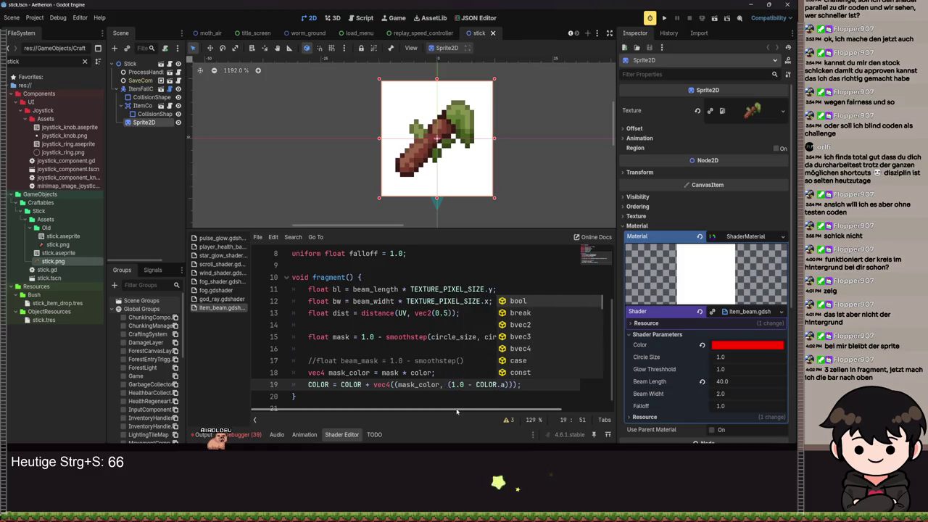
key("Right")
key("Right")
key("Right")
key("BackSpace")
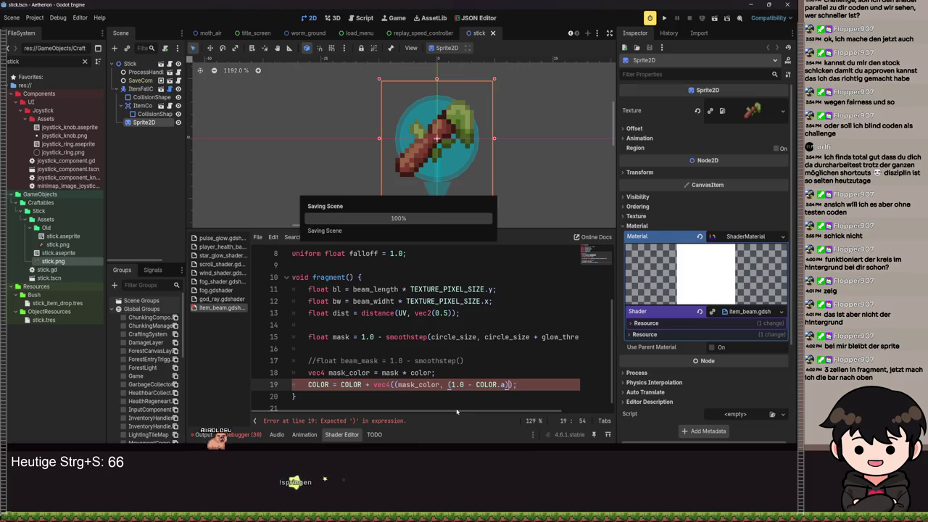
key("ctrl+s")
key("Left")
key("Left")
key("Left")
key("Left")
key("Left")
key("Left")
key("BackSpace")
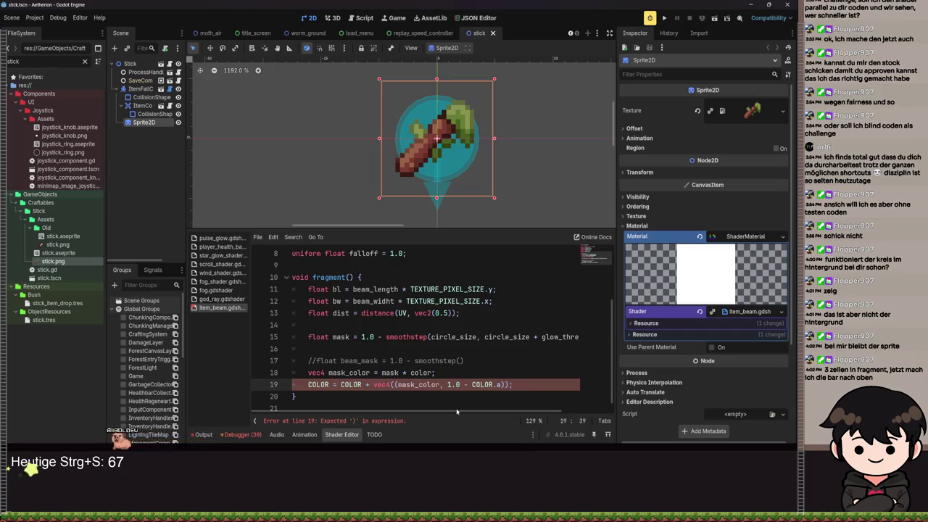
key("Left")
key("Left")
key("Left")
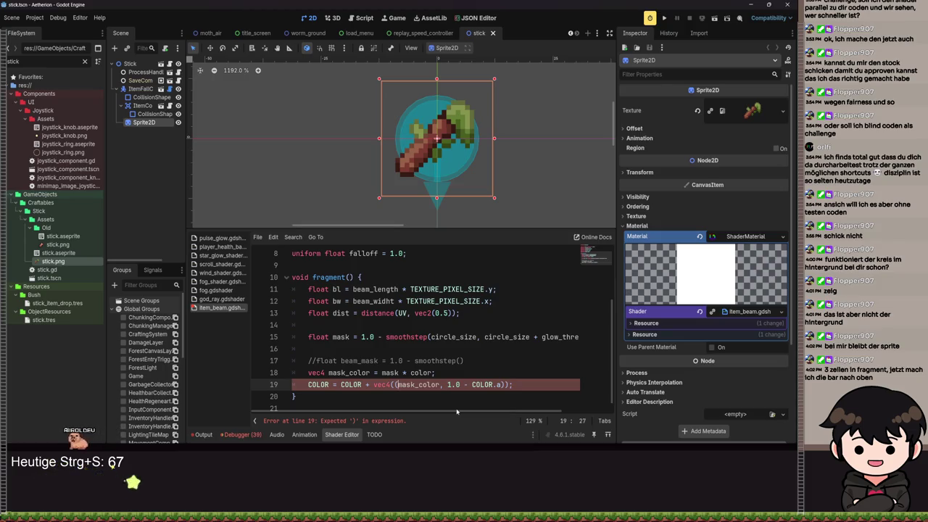
key("BackSpace")
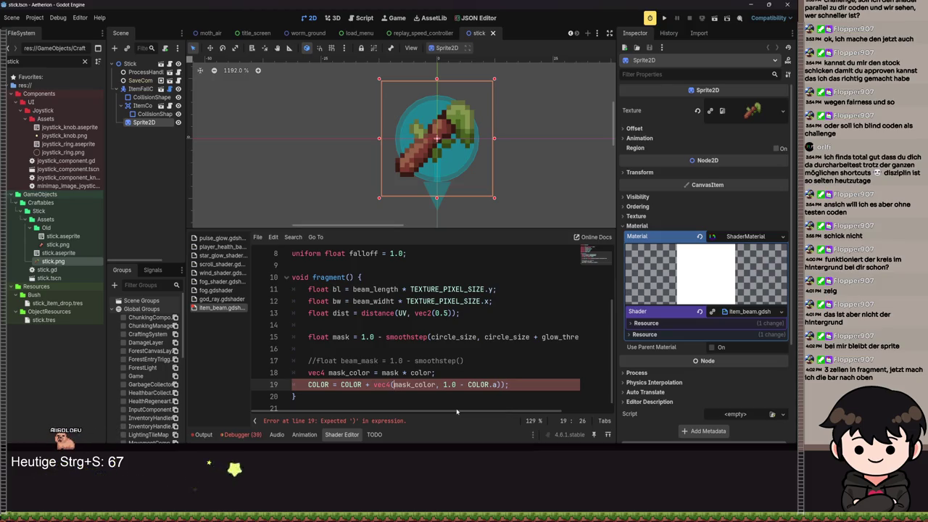
- Remove the last surplus parenthesis so line 19 reads COLOR = COLOR + vec4(mask_color, 1.0 - COLOR.a); and save
key("ctrl+s")
key("Right")
key("Right")
key("Right")
key("Right")
key("Right")
key("Right")
key("BackSpace")
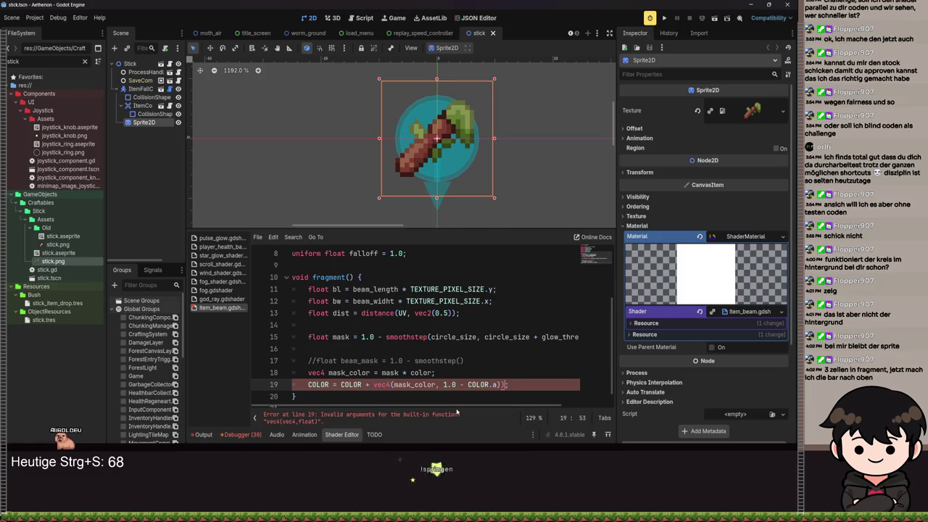
key("ctrl+s")
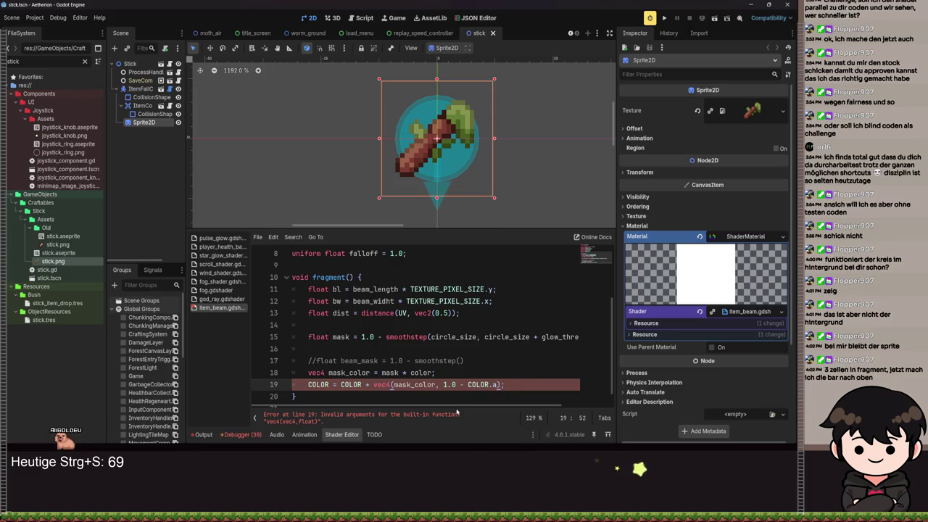
left_click(391, 385)
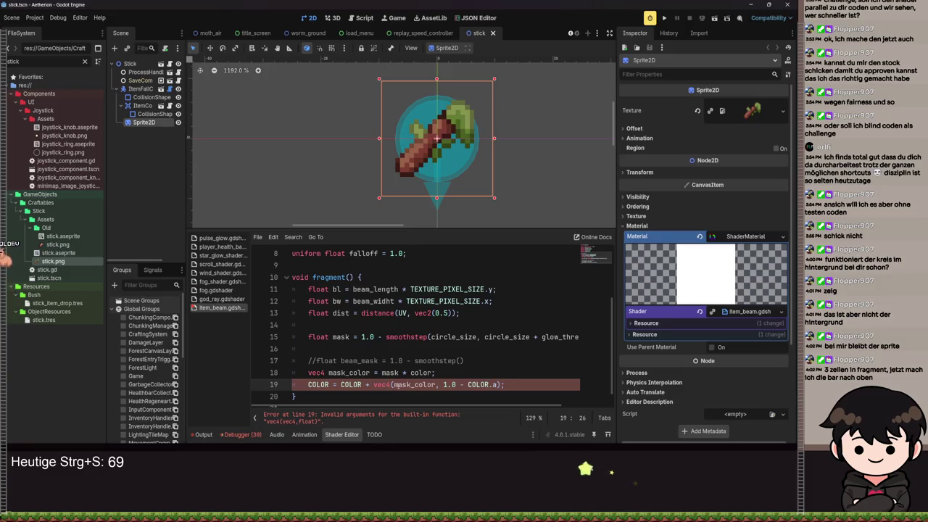
left_click(549, 383)
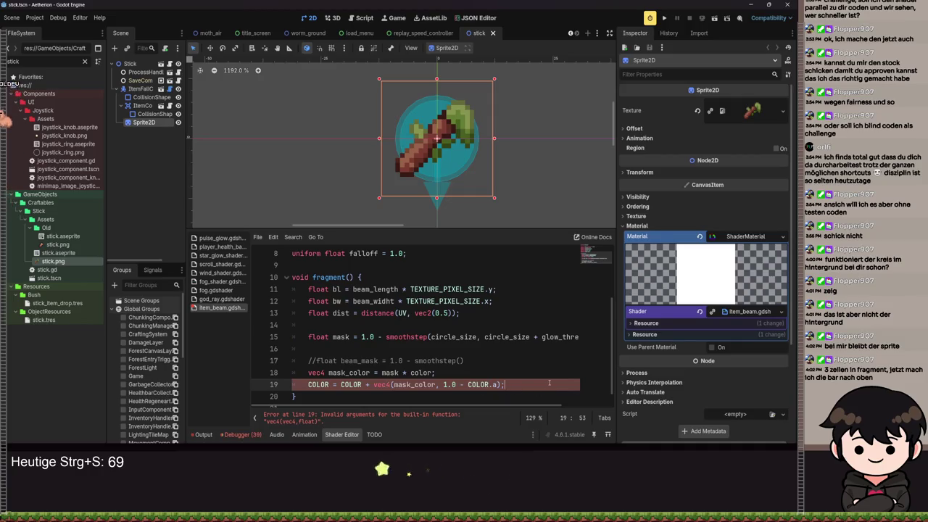
scroll(450, 373, "down", 1)
- Append .rgb to mask_color on line 19 and save so the shader compiles
left_click(438, 372)
type(".rgb")
key("ctrl+s")
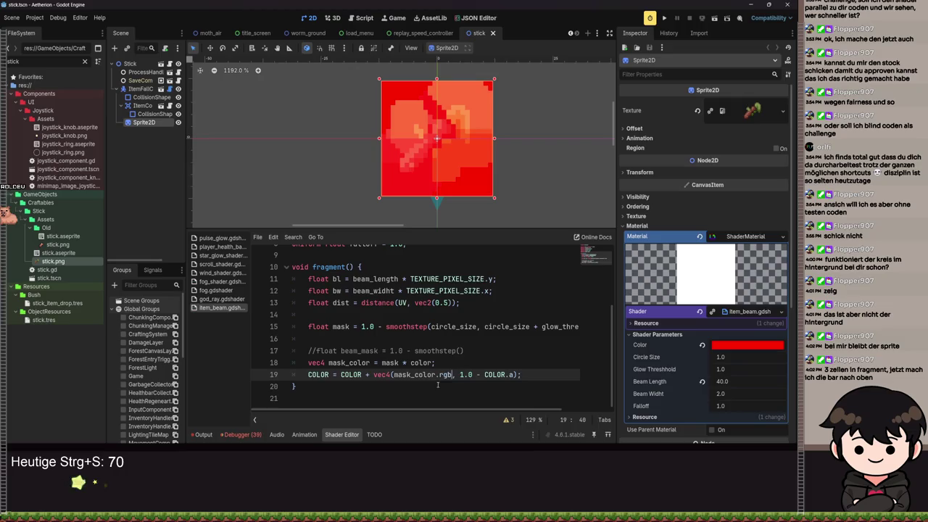
scroll(426, 221, "up", 4)
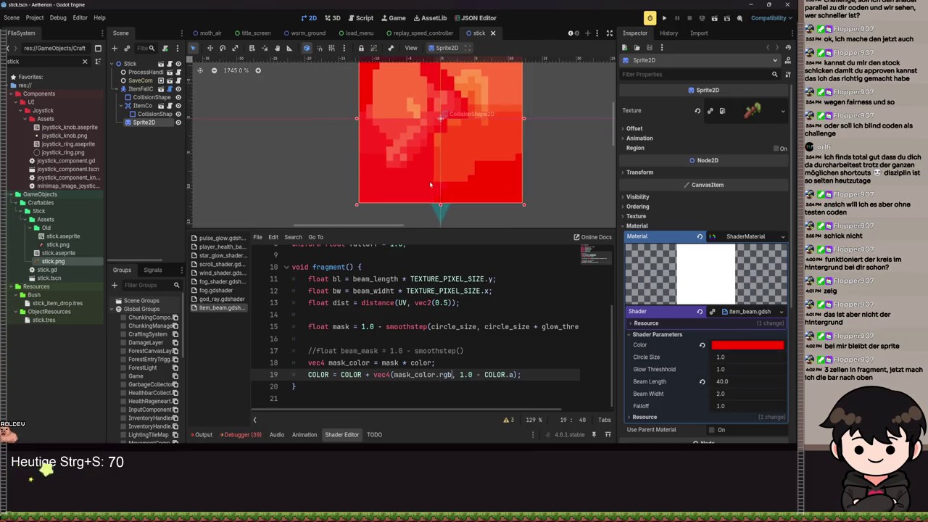
scroll(426, 222, "down", 3)
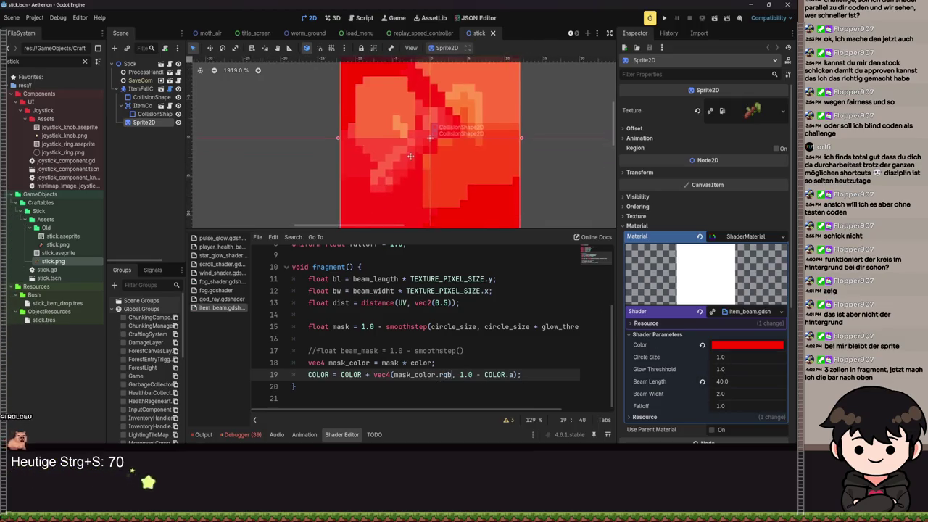
scroll(431, 203, "down", 5)
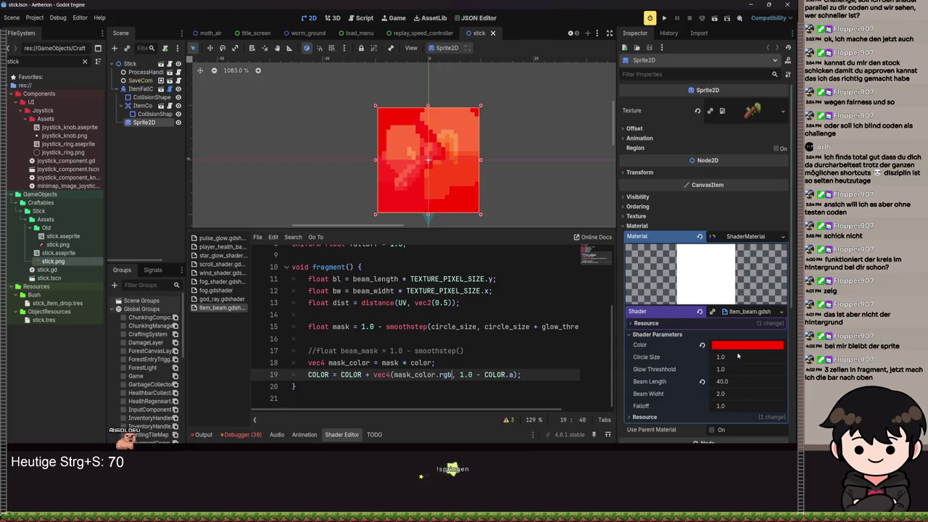
- Tune Circle Size to 0.66 and Glow Threshold to -0.455 while trying a negated alpha term
mouse_move(746, 356)
left_mouse_down()
mouse_move(722, 357)
mouse_move(756, 366)
mouse_move(721, 366)
left_mouse_up()
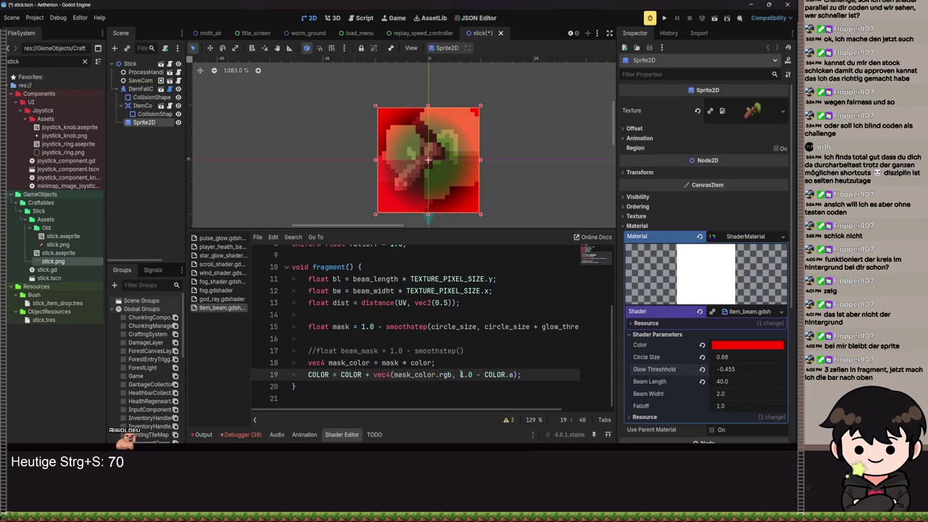
type("-")
key("ctrl+s")
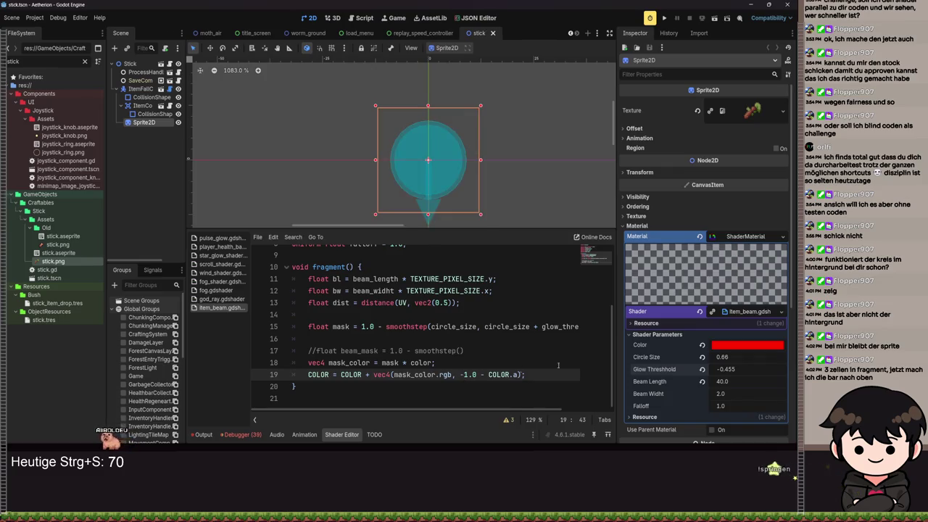
left_click_drag(729, 369, 755, 369)
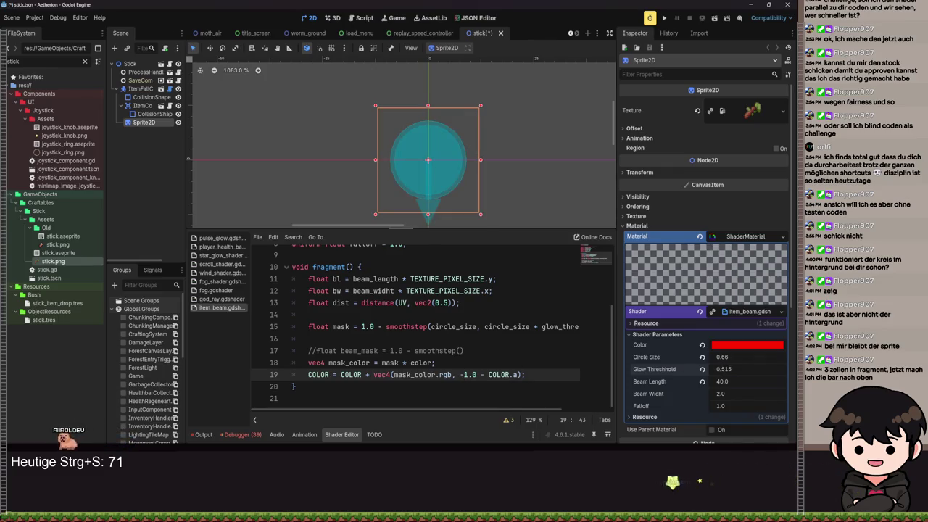
left_click_drag(729, 357, 689, 356)
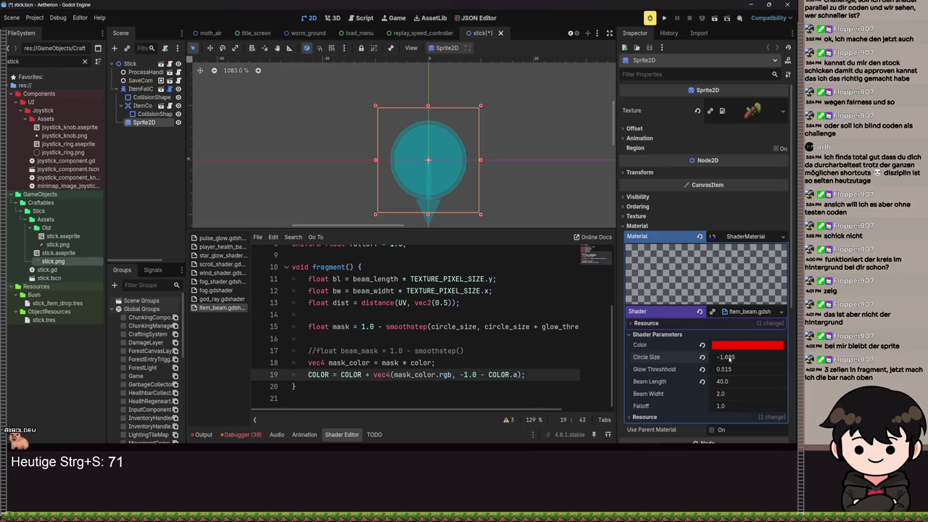
key("ctrl+z")
- Remove the minus before 1.0 on line 19, save, and select '1.0 -' on line 15
left_click(465, 374)
key("BackSpace")
key("ctrl+s")
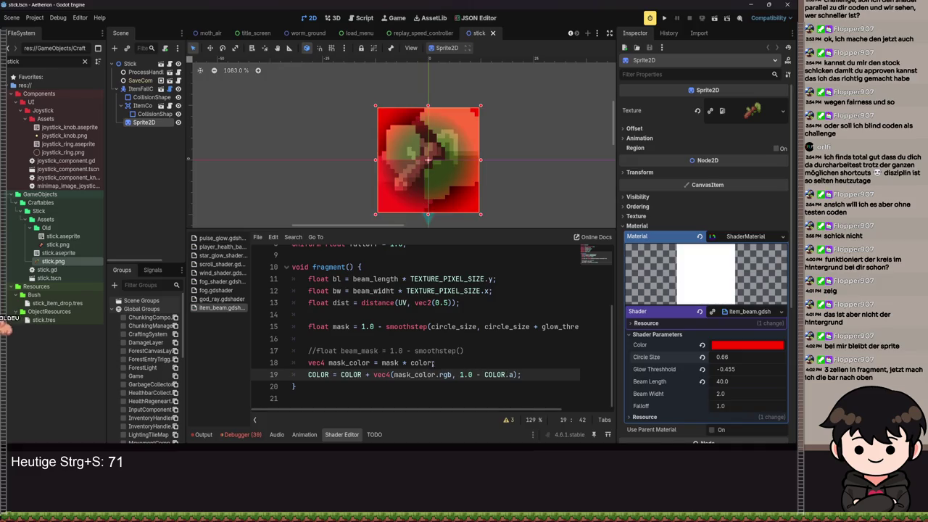
key("ctrl+s")
left_click_drag(386, 326, 361, 327)
- Delete the '1.0 -' before smoothstep on line 15, save, and shrink the Circle Size
key("BackSpace")
key("ctrl+s")
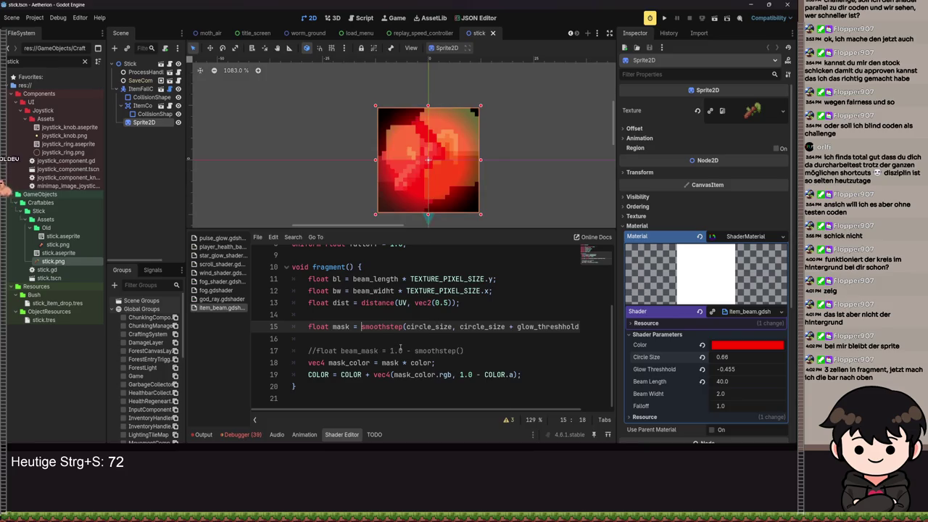
key("ctrl+s")
left_click_drag(731, 358, 702, 358)
scroll(439, 183, "up", 4)
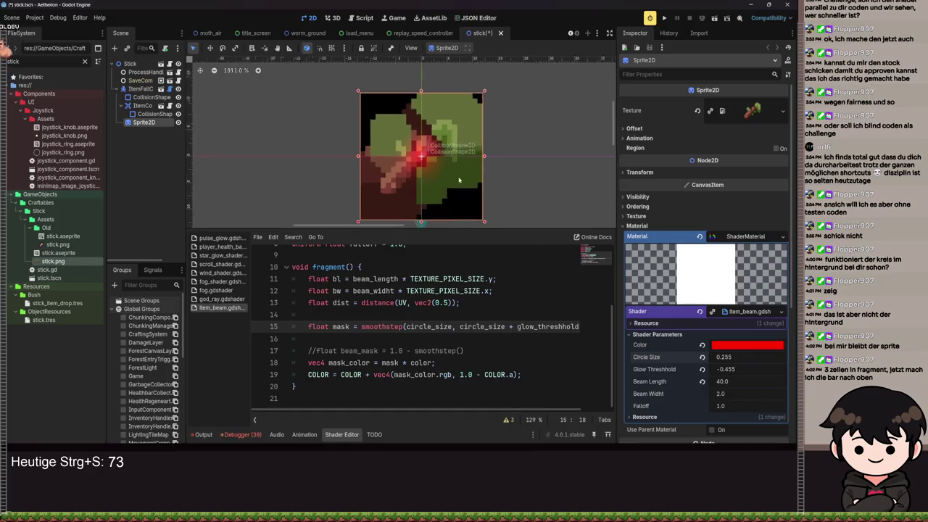
scroll(439, 183, "down", 3)
scroll(439, 183, "up", 3)
scroll(439, 182, "down", 3)
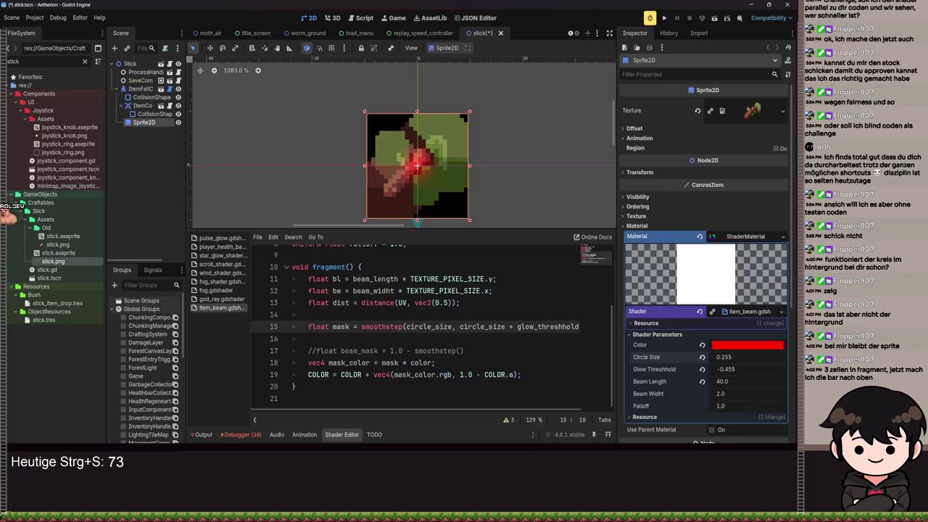
scroll(420, 180, "up", 3)
scroll(421, 180, "down", 5)
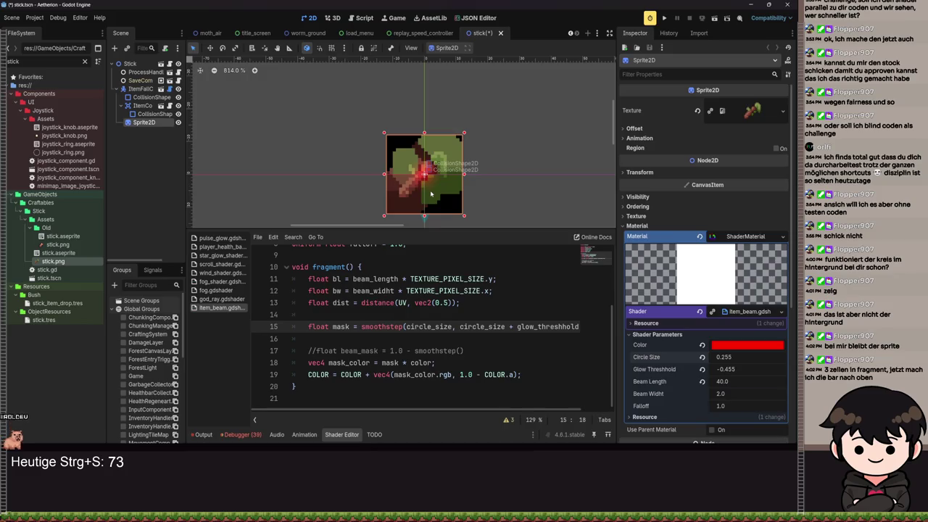
scroll(430, 190, "up", 6)
scroll(439, 200, "down", 4)
- Reset and re-drag Glow Threshold to 0.085, framing the stick with red corners
mouse_move(727, 374)
left_mouse_down()
mouse_move(783, 375)
mouse_move(739, 374)
mouse_move(757, 375)
left_mouse_up()
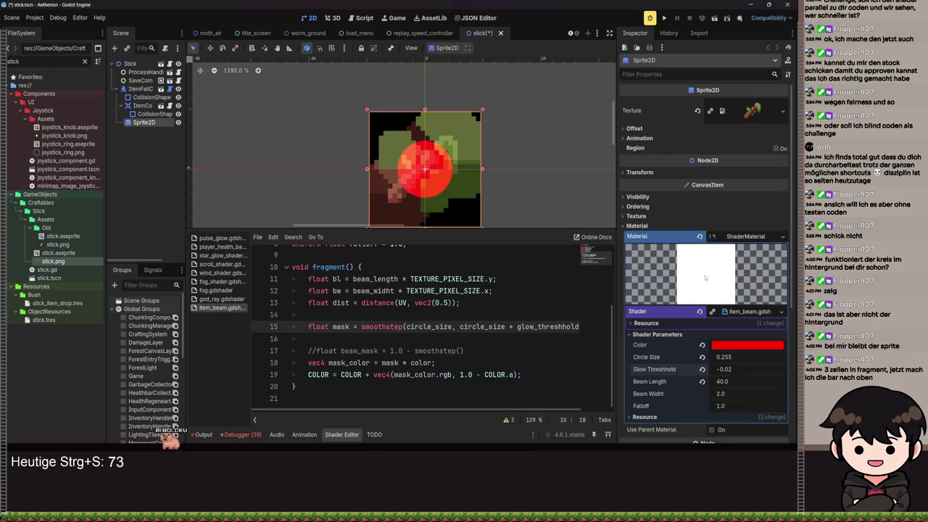
left_click(701, 369)
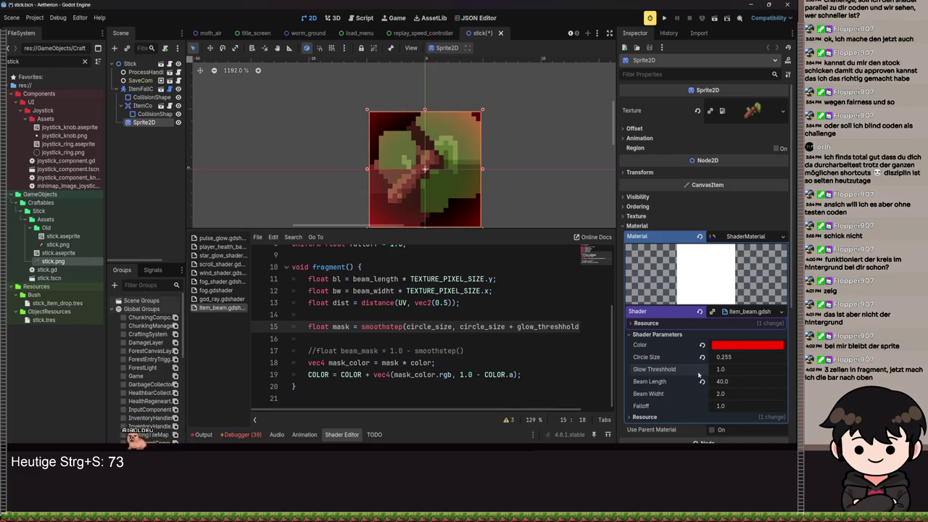
mouse_move(720, 369)
left_mouse_down()
mouse_move(697, 369)
mouse_move(780, 360)
mouse_move(768, 361)
left_mouse_up()
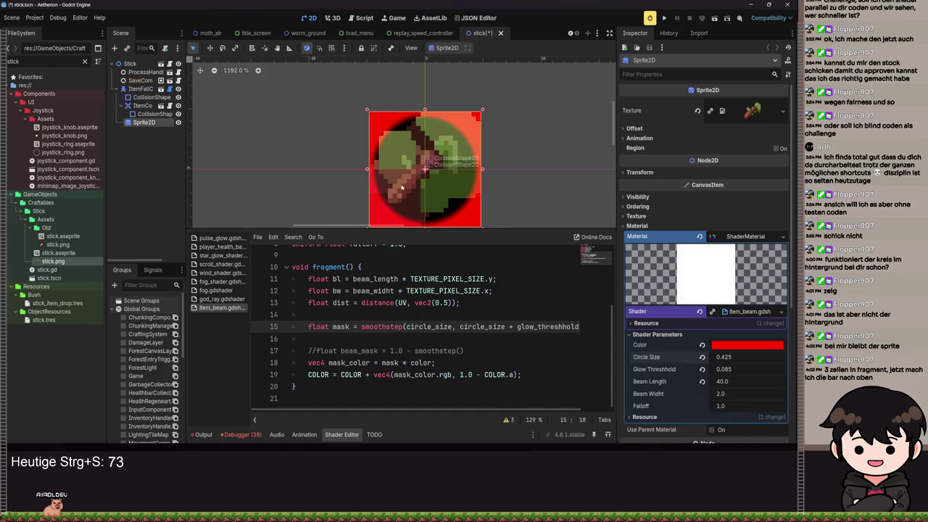
left_click(333, 374)
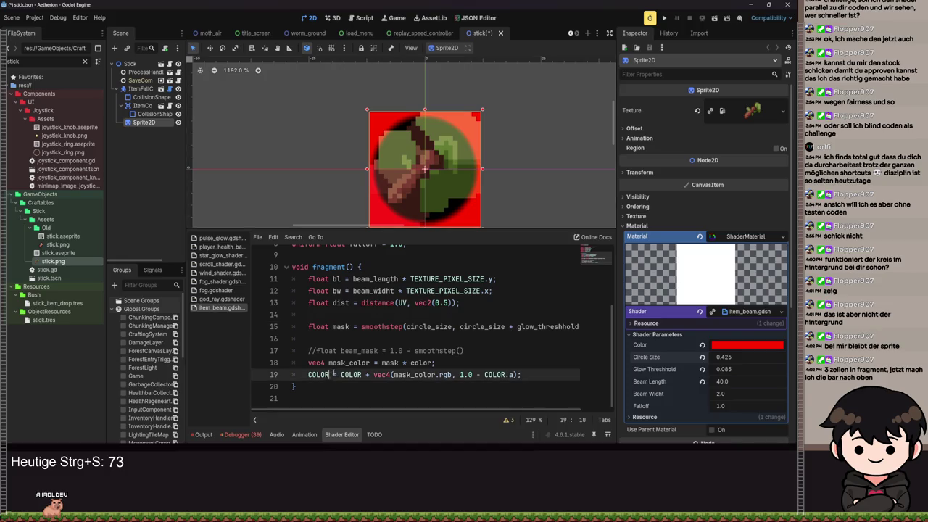
- Preview '-=' on line 19, then undo it and save with the mask added again
type("-")
key("ctrl+s")
key("ctrl+s")
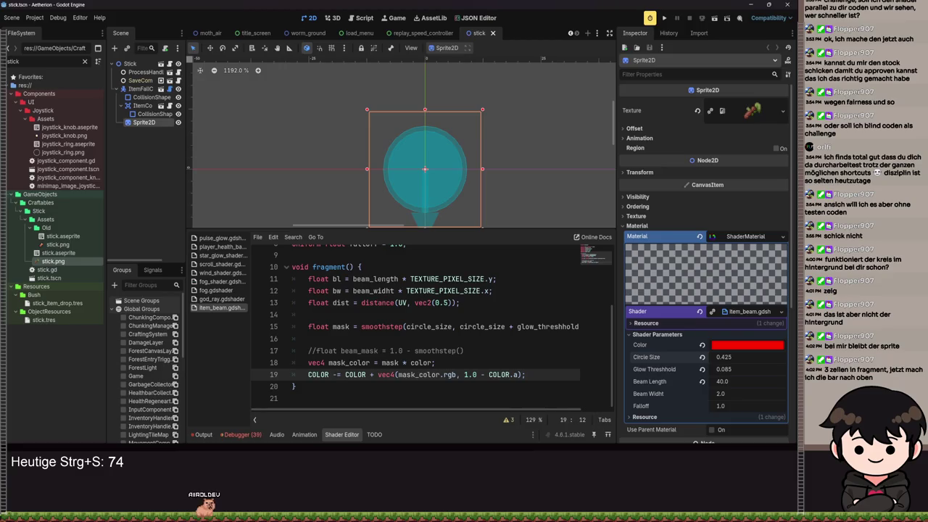
left_click(395, 351)
key("ctrl+z")
key("ctrl+s")
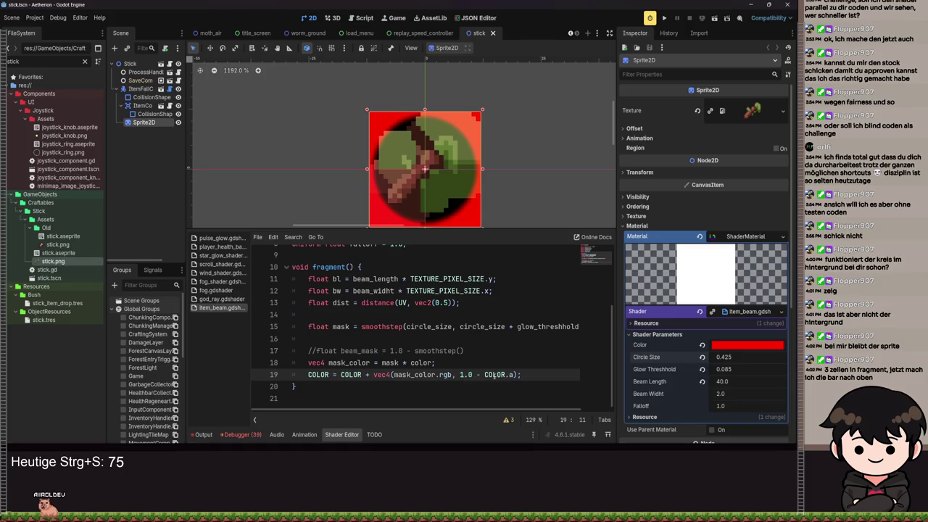
scroll(415, 152, "up", 2)
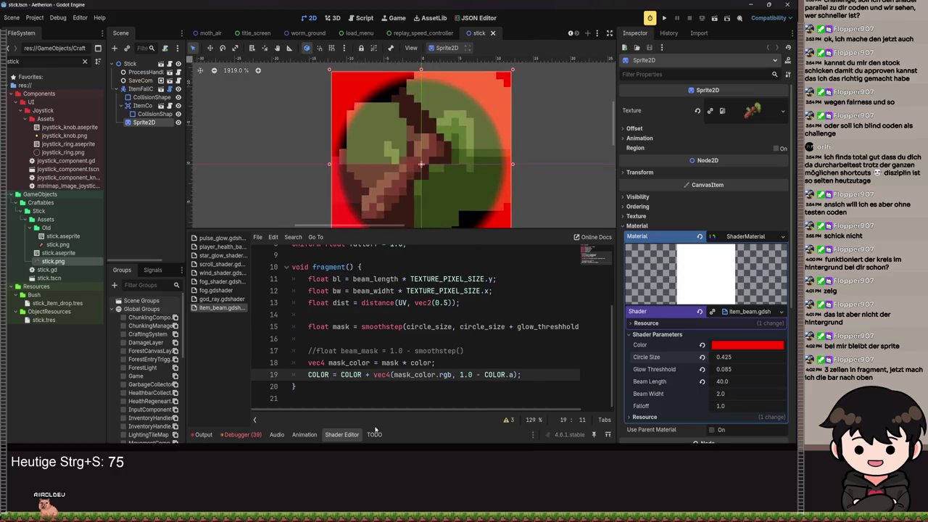
left_click_drag(340, 375, 485, 374)
left_click(486, 374)
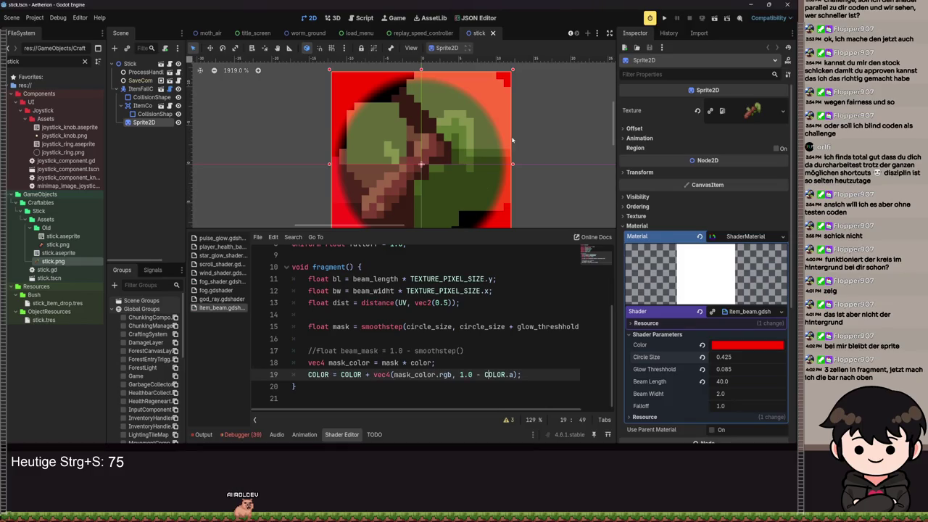
scroll(512, 140, "down", 5)
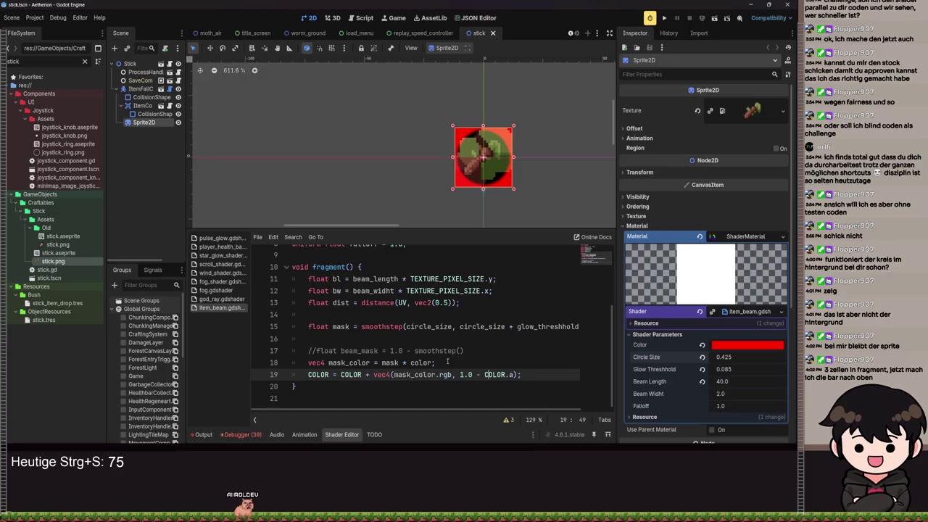
- Invert the mask by inserting '1.0 -' before smoothstep on line 15, then save
left_click(362, 327)
type("1.0")
key("ctrl+s")
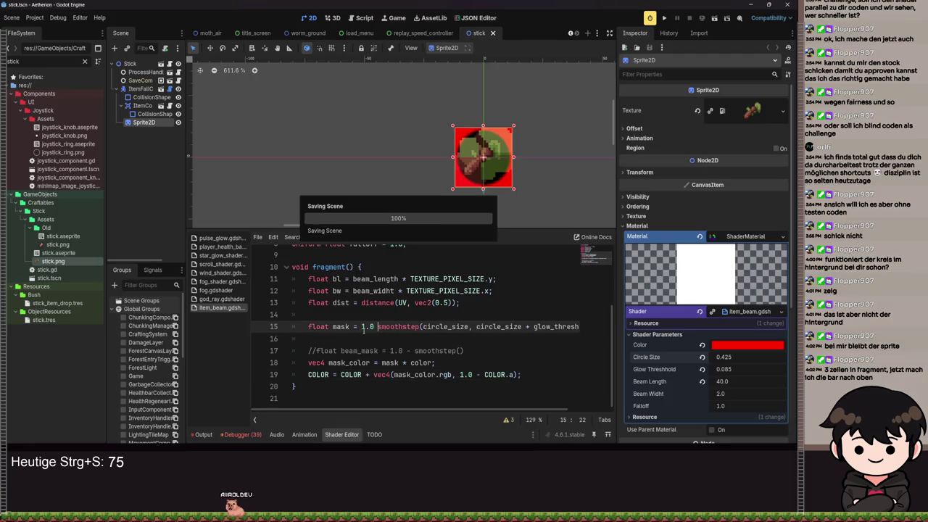
type("-")
key("ctrl+s")
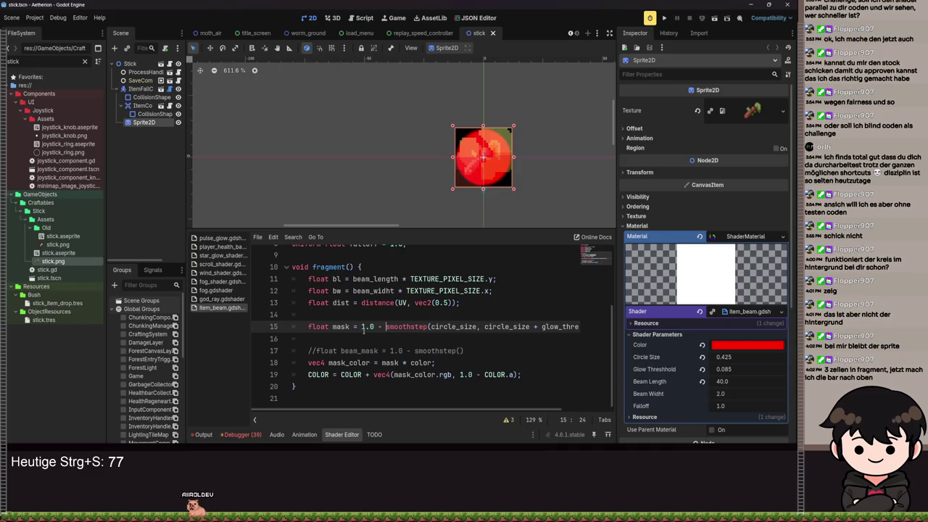
scroll(512, 170, "up", 4)
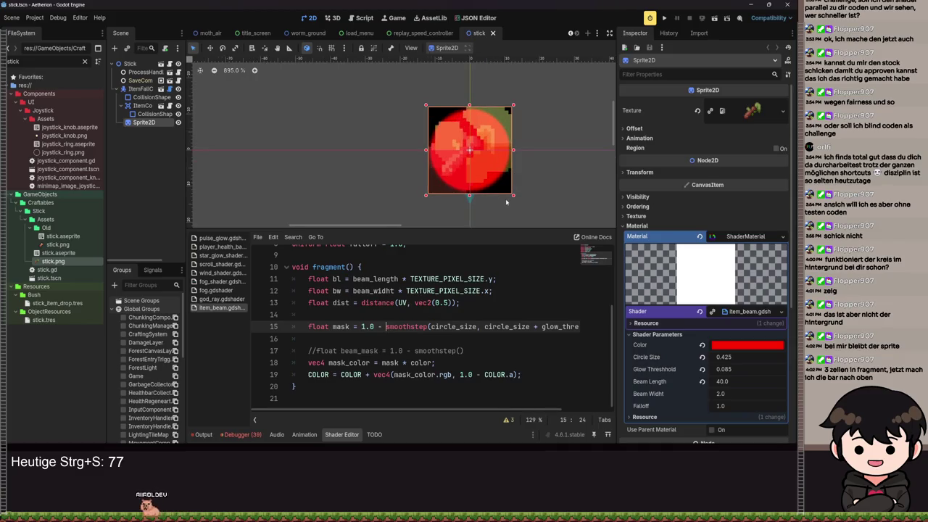
scroll(507, 154, "up", 4)
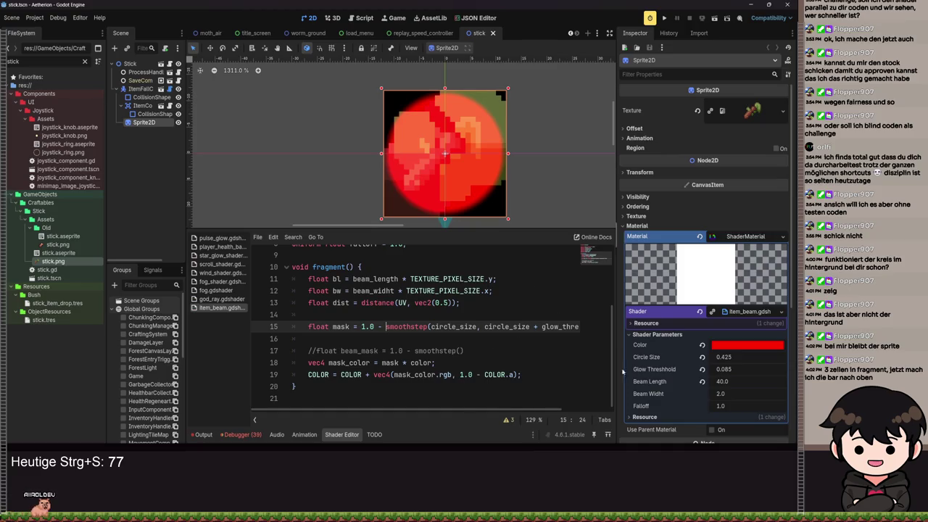
- Set Beam Widht to 2.795, Glow Threshold to 0.3 and Circle Size to 0.085
mouse_move(725, 369)
left_mouse_down()
mouse_move(716, 369)
mouse_move(729, 360)
mouse_move(720, 360)
mouse_move(753, 373)
left_mouse_up()
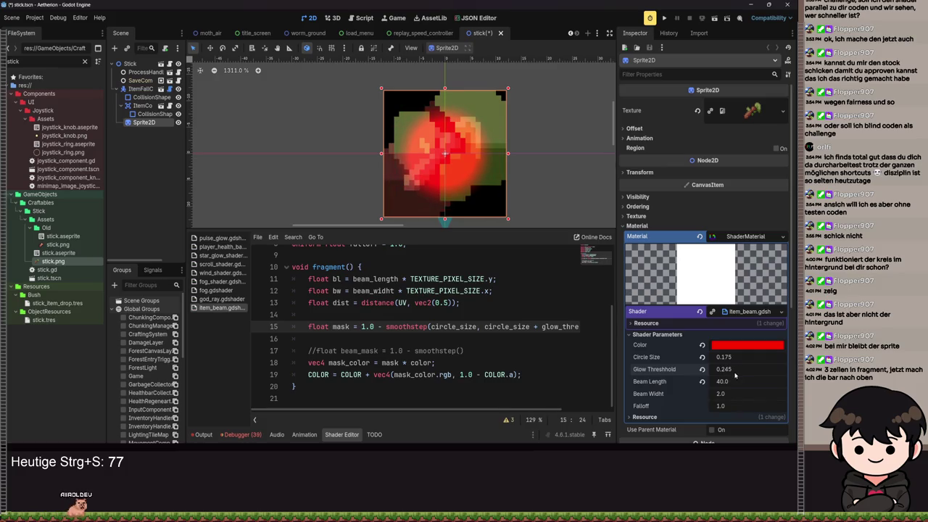
scroll(385, 188, "up", 5)
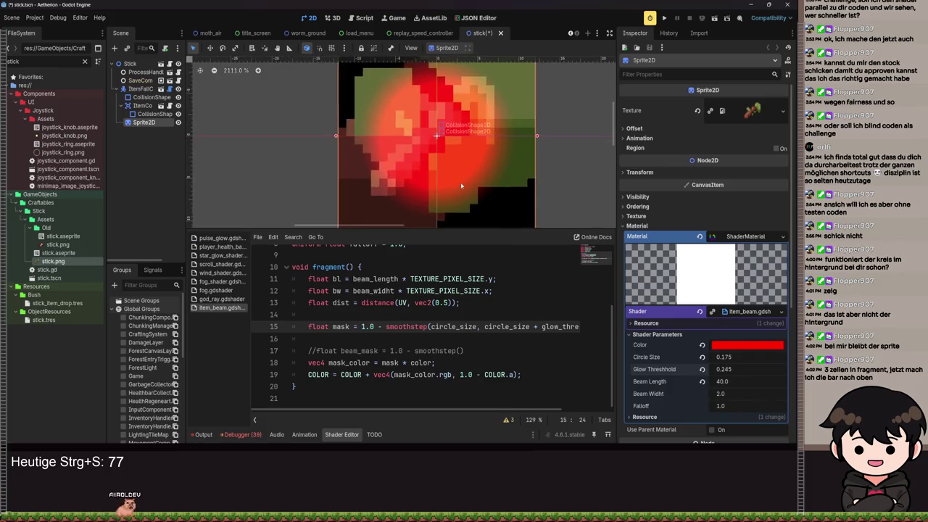
scroll(493, 196, "down", 4)
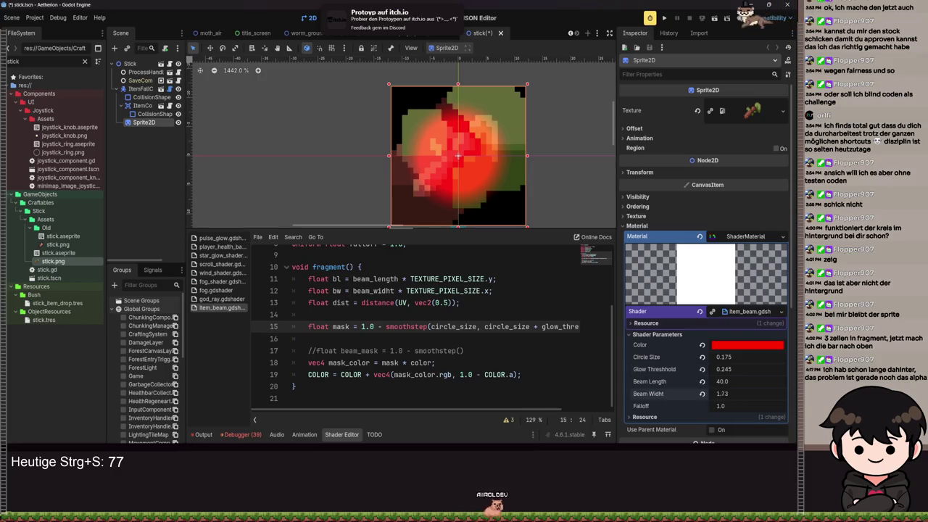
left_click_drag(741, 398, 754, 398)
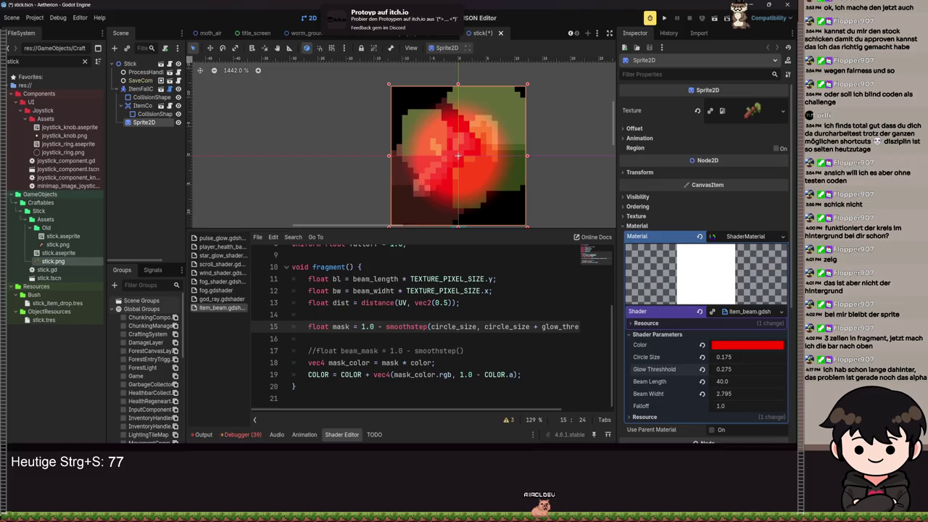
left_click(725, 369)
type("0.3")
key("Return")
mouse_move(726, 357)
left_mouse_down()
mouse_move(740, 357)
mouse_move(689, 357)
mouse_move(704, 357)
left_mouse_up()
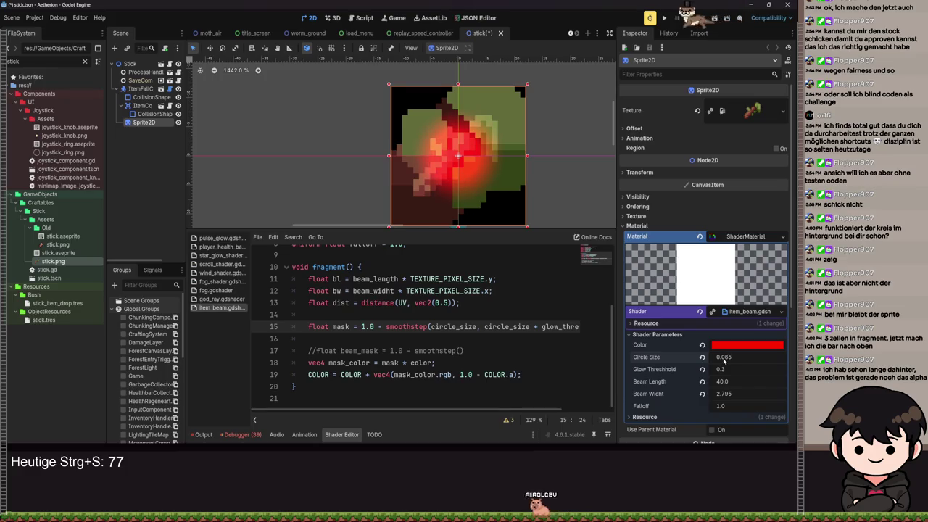
- Preview '-' before vec4 on line 19, then restore '+' and save the scene
left_click(365, 374)
key("BackSpace")
type("-")
key("ctrl+s")
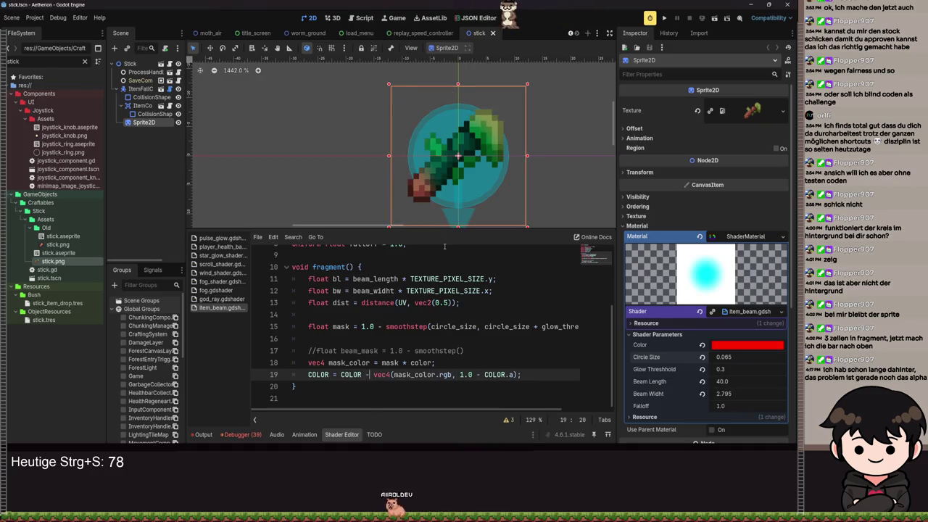
key("BackSpace")
type("+")
key("ctrl+s")
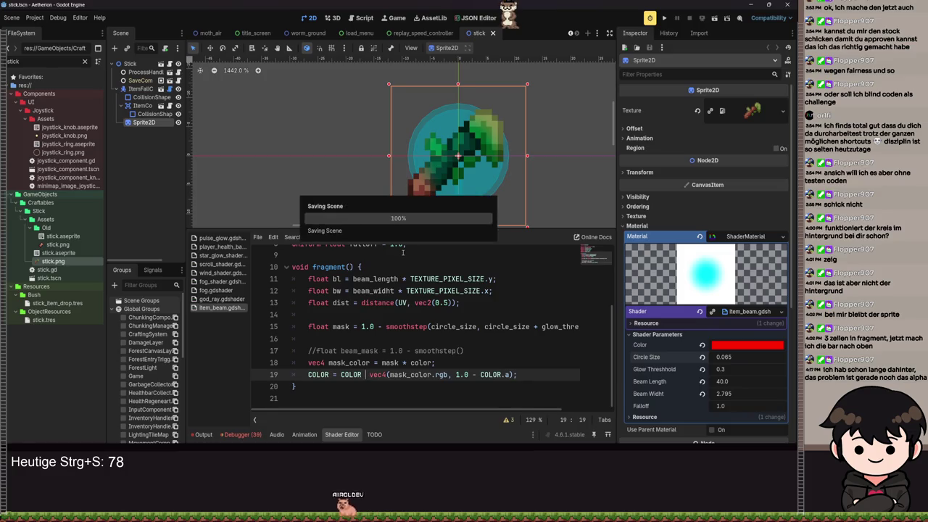
key("ctrl+s")
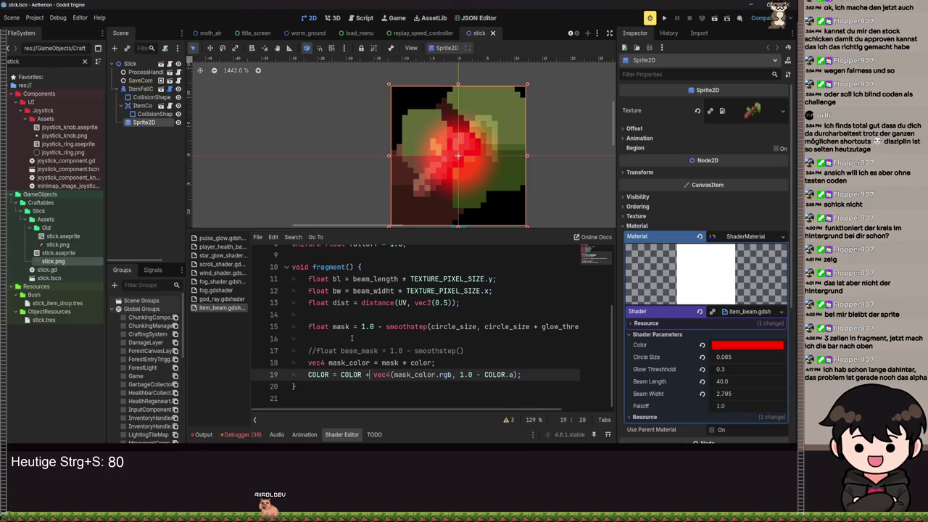
- Show and then hide the shader's warnings list
left_click(509, 420)
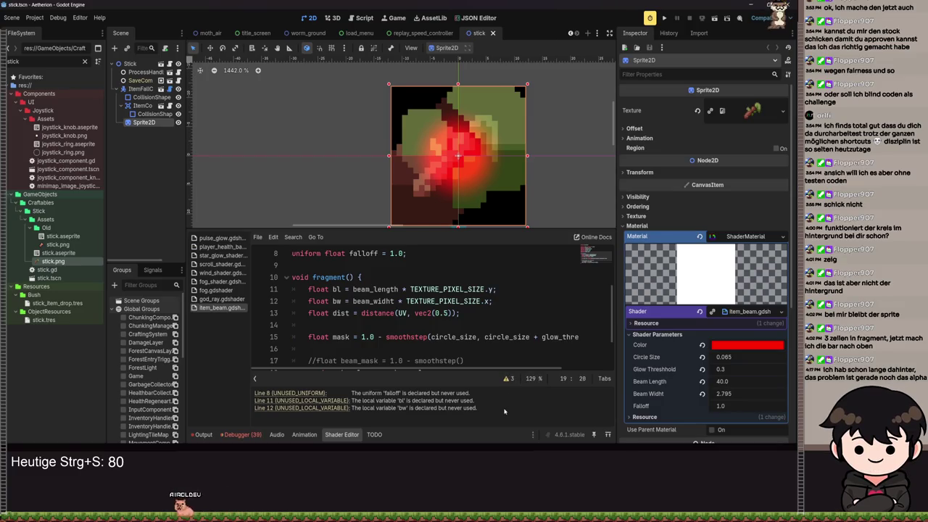
left_click(507, 378)
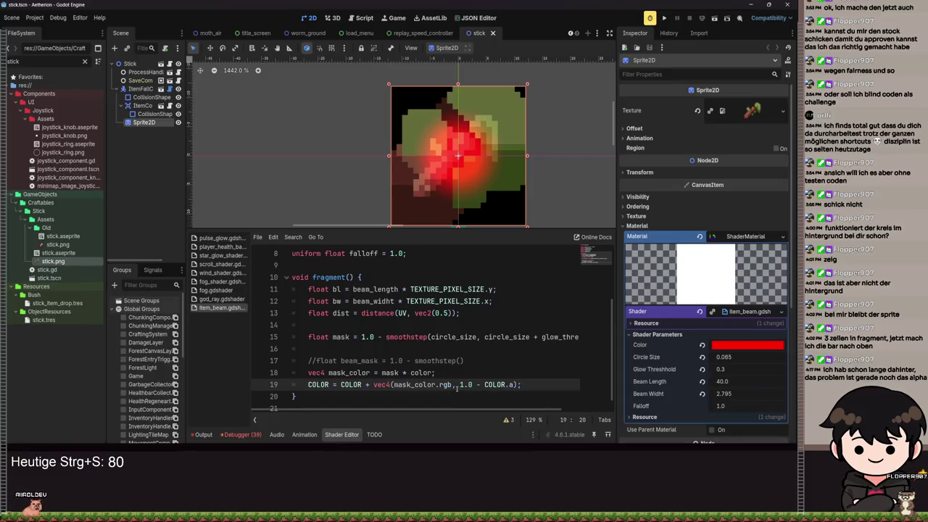
left_click(458, 385)
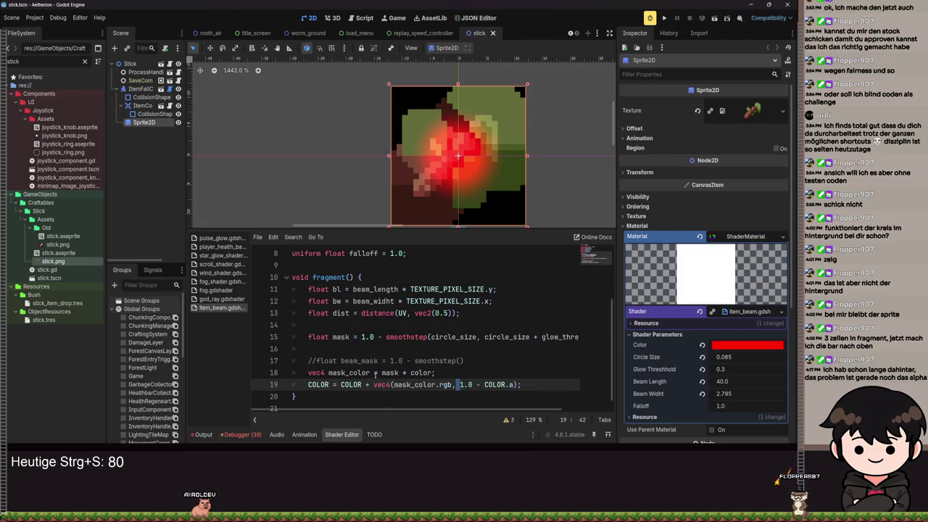
scroll(399, 217, "up", 5)
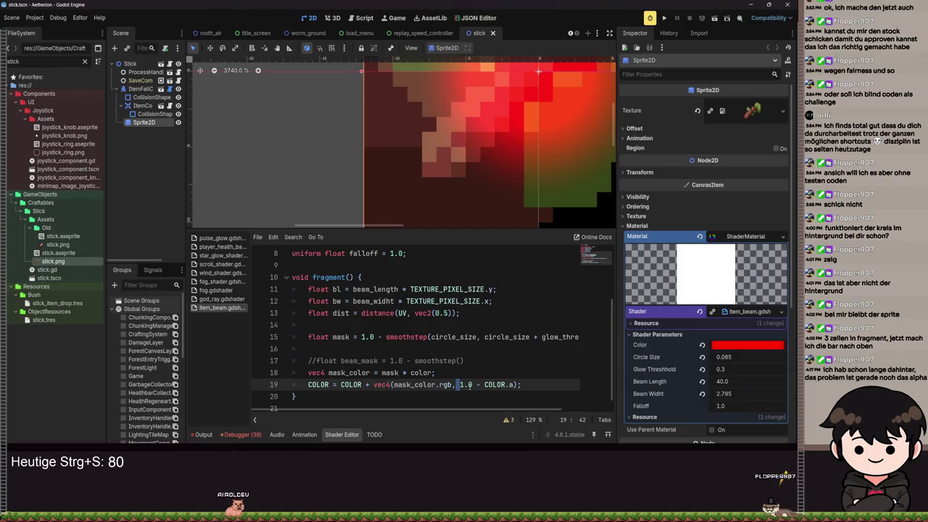
scroll(454, 218, "down", 3)
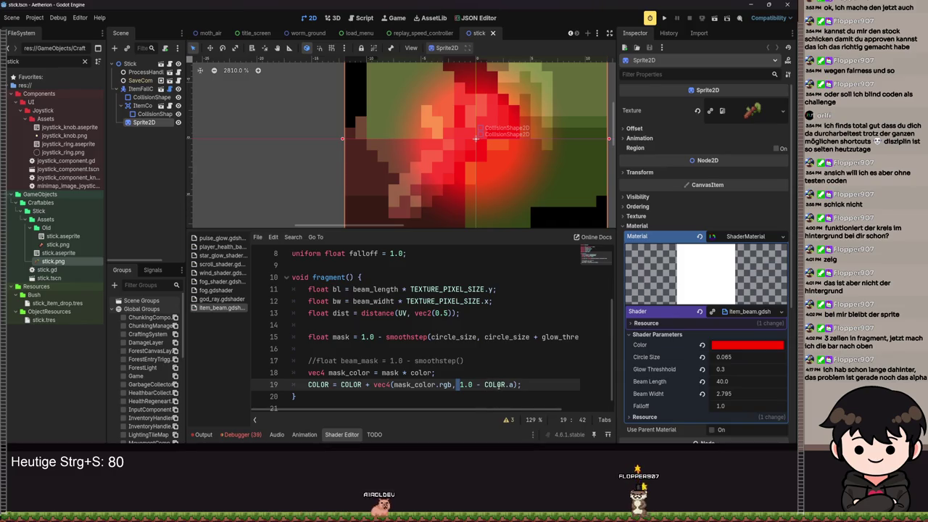
scroll(430, 171, "up", 2)
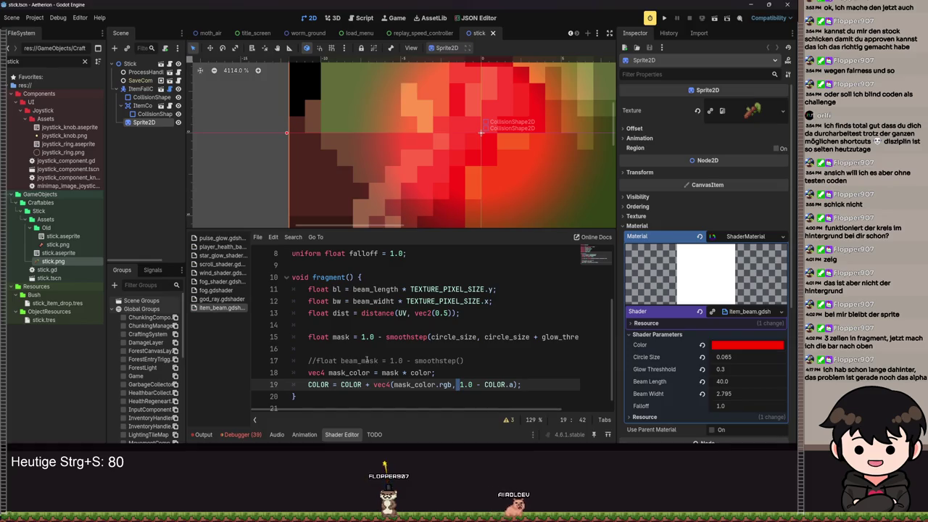
scroll(513, 154, "down", 2)
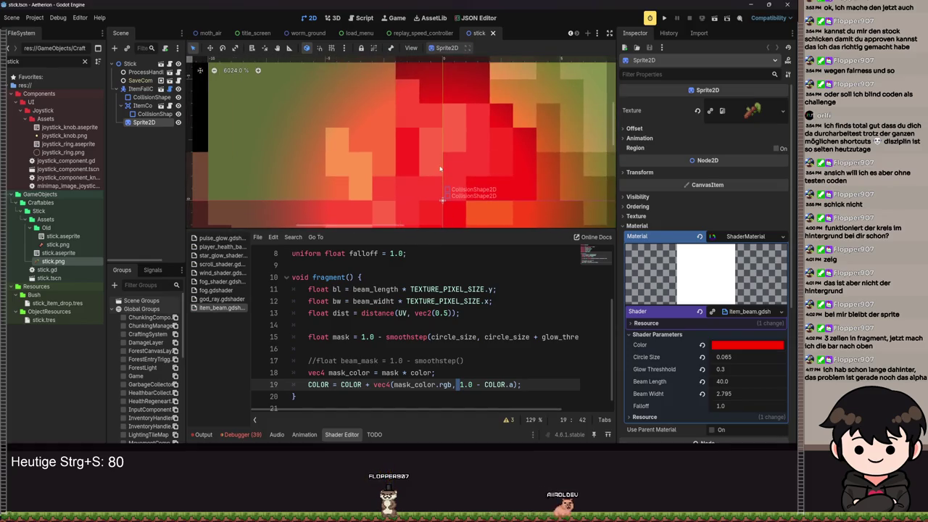
scroll(442, 199, "up", 4)
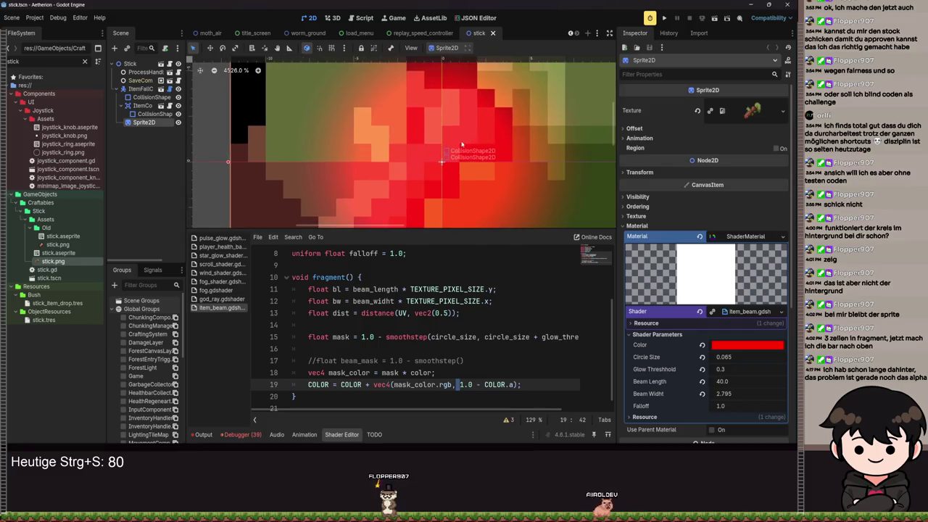
scroll(459, 167, "up", 3)
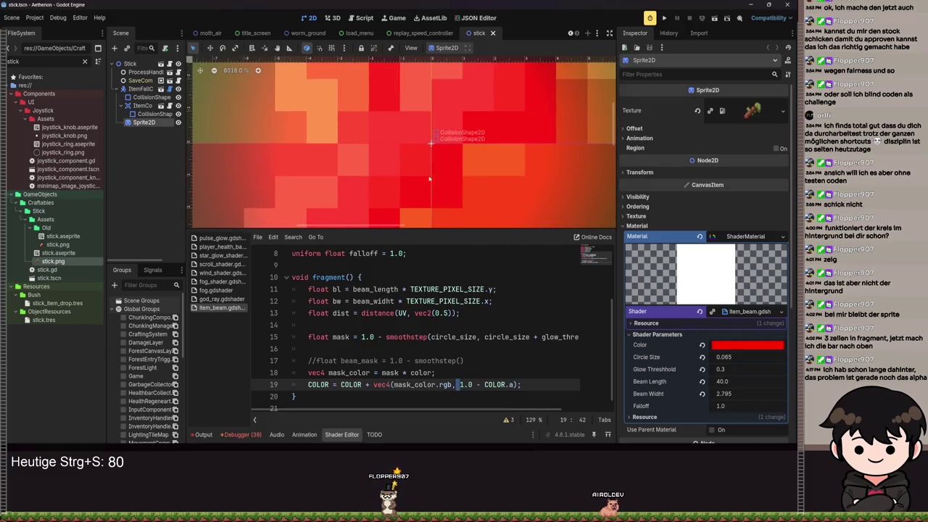
scroll(464, 185, "down", 8)
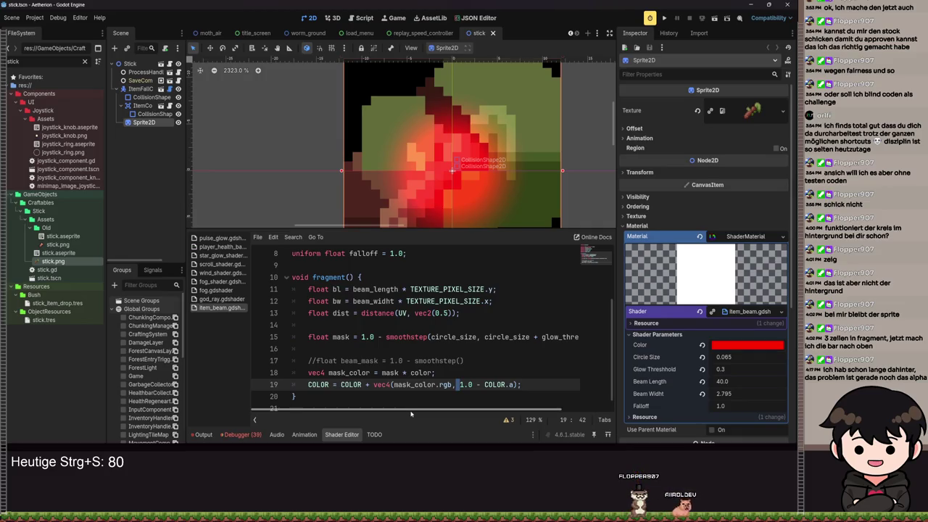
left_click(453, 384)
key("BackSpace")
key("BackSpace")
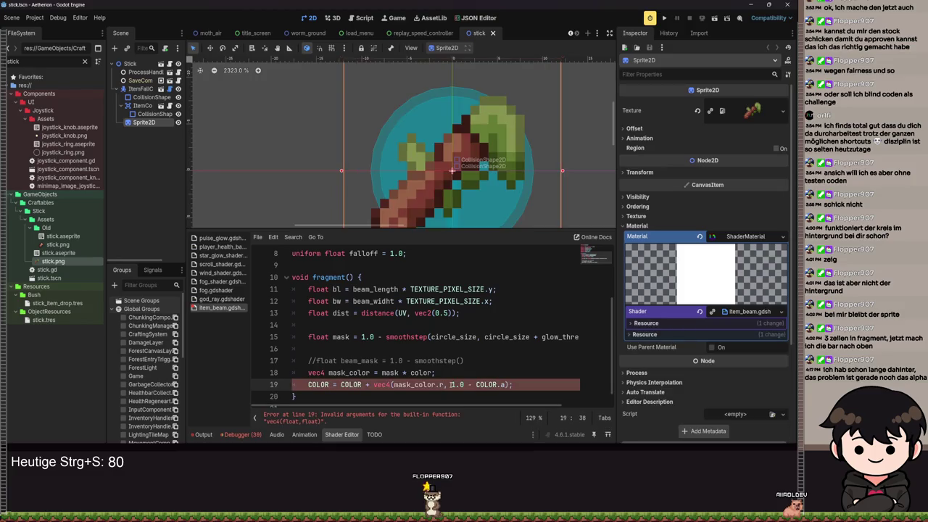
type("gb")
key("ctrl+s")
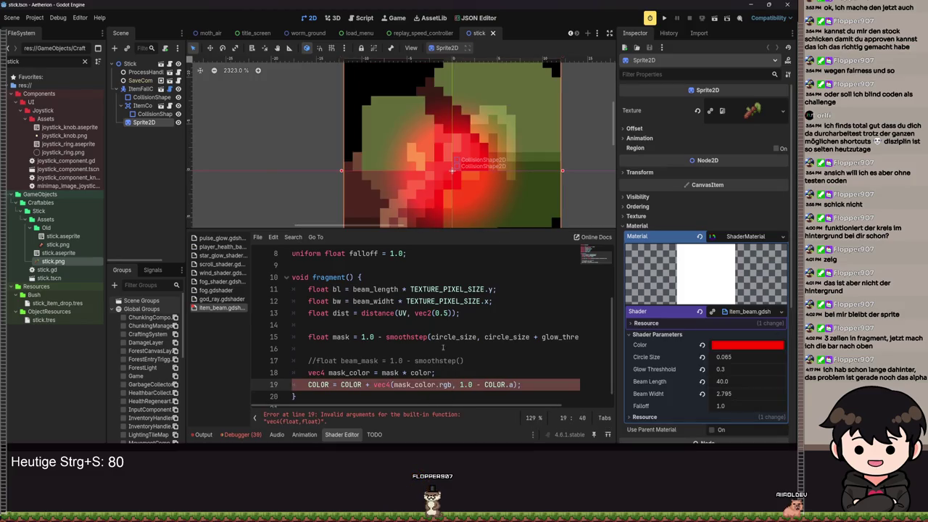
key("ctrl+s")
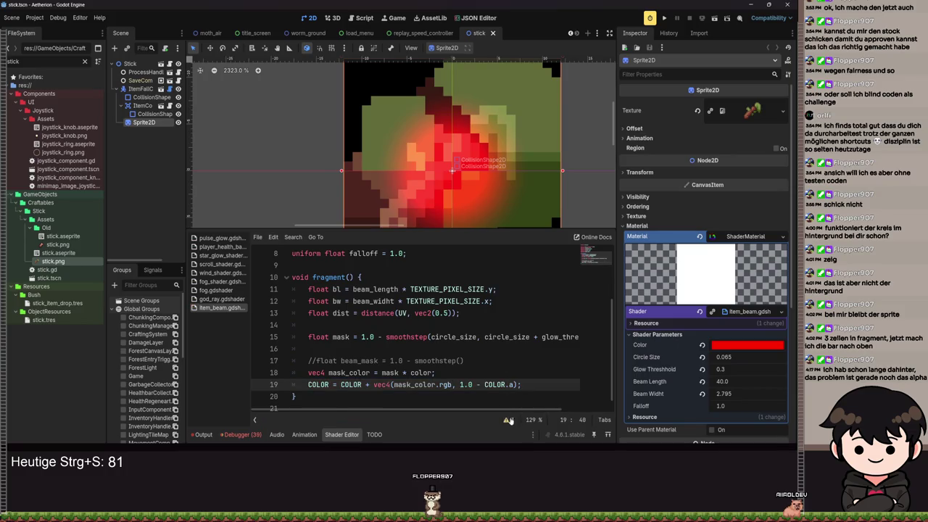
left_click(509, 420)
left_click(512, 379)
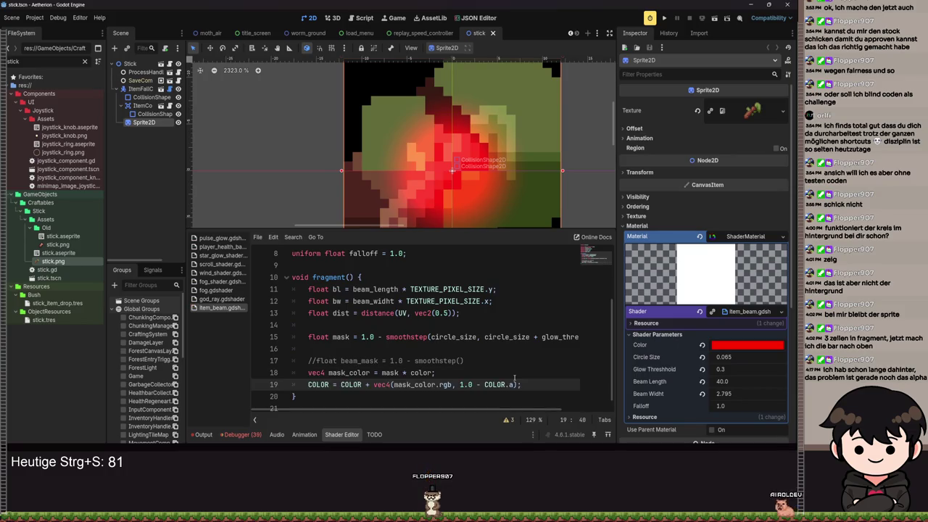
scroll(446, 134, "up", 2)
scroll(446, 135, "down", 4)
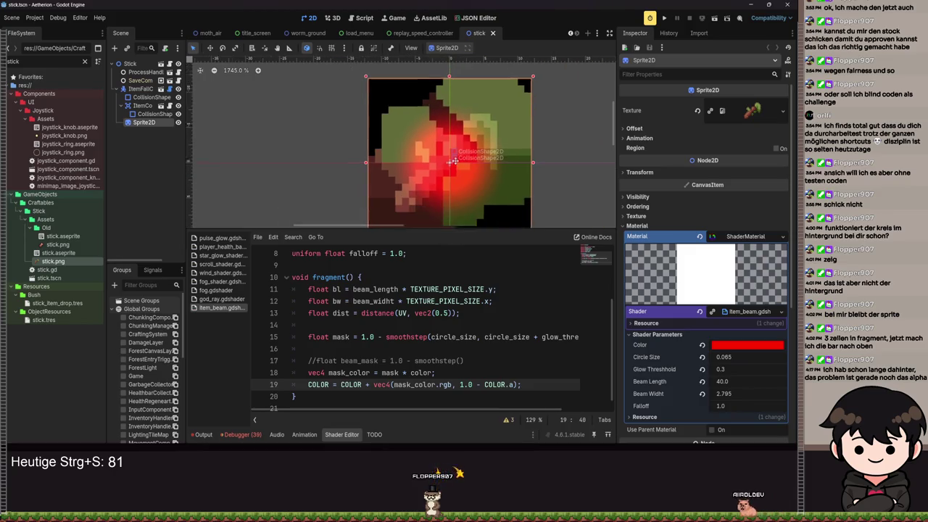
scroll(446, 135, "up", 1)
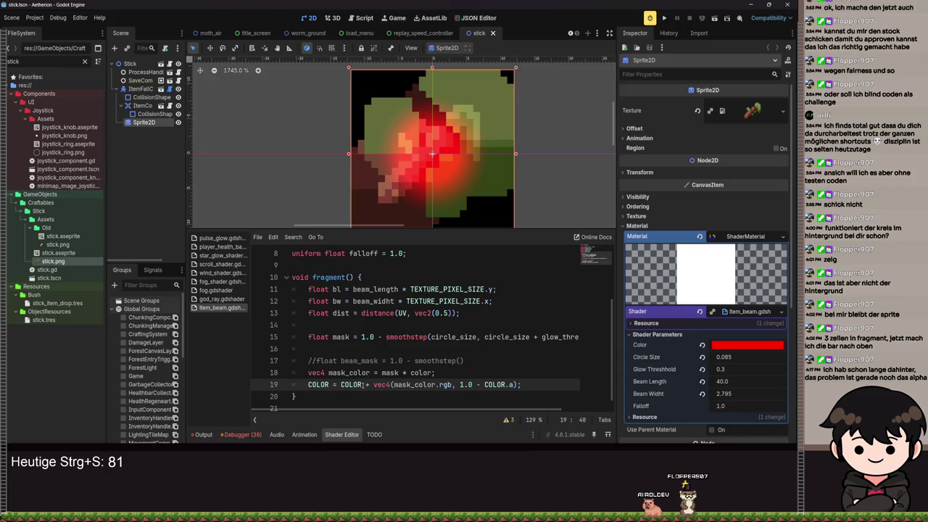
type(".rgb")
key("ctrl+s")
key("ctrl+s")
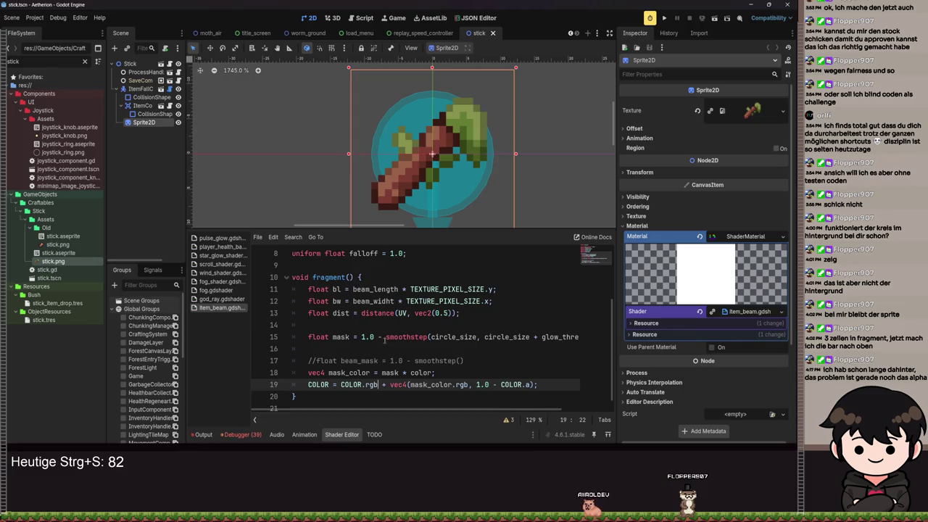
key("BackSpace")
key("BackSpace")
key("BackSpace")
key("ctrl+s")
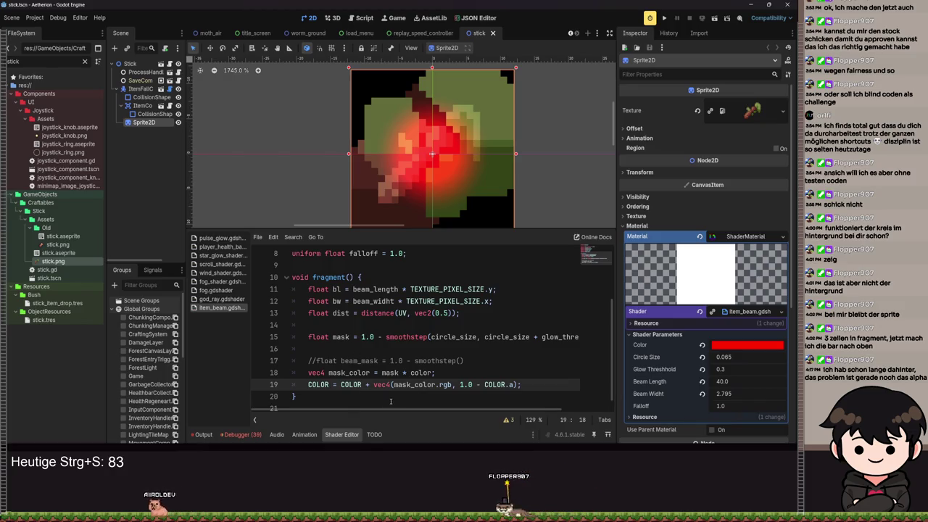
mouse_move(725, 356)
left_mouse_down()
mouse_move(689, 357)
mouse_move(794, 368)
mouse_move(732, 375)
mouse_move(732, 357)
mouse_move(765, 357)
mouse_move(722, 356)
left_mouse_up()
- Set Glow Threshold to 0.0 and Circle Size to 0.2, then save the scene
left_click(734, 371)
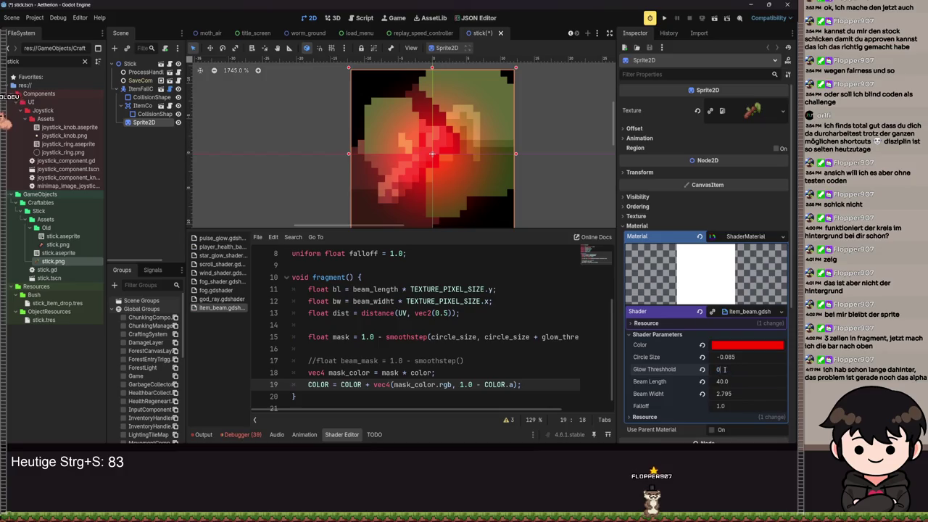
type(".0")
mouse_move(722, 357)
left_mouse_down()
mouse_move(762, 357)
mouse_move(747, 357)
left_mouse_up()
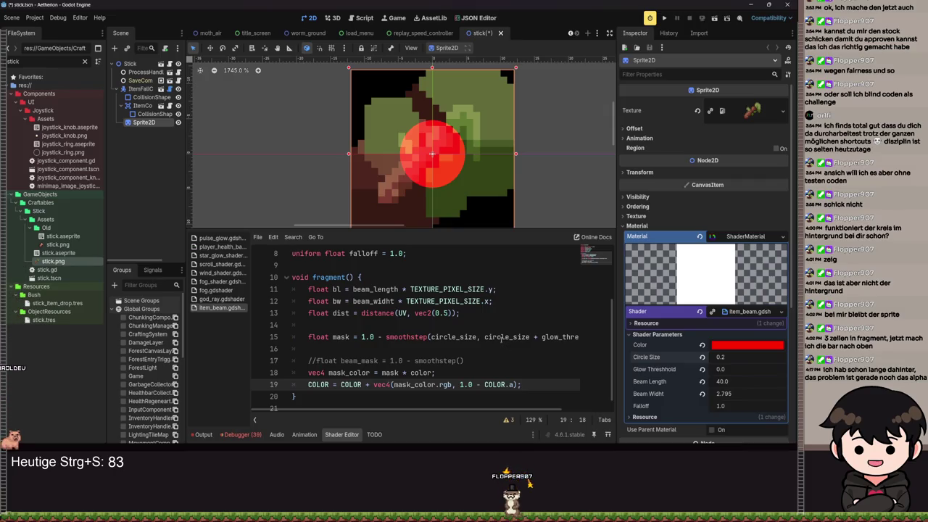
left_click(497, 336)
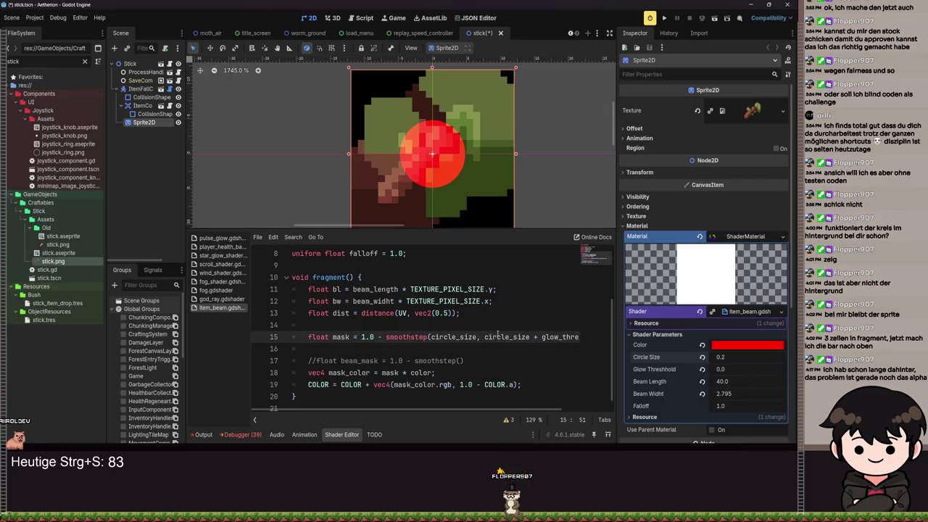
key("ctrl+s")
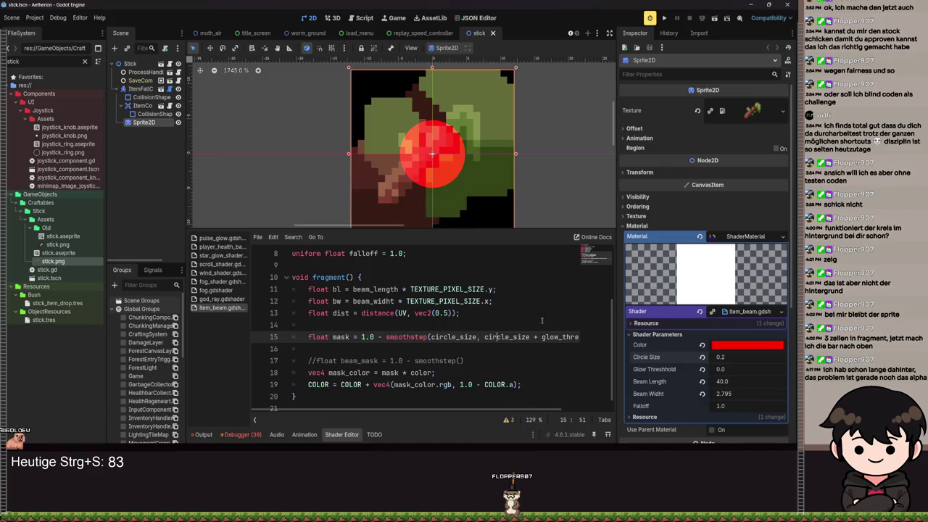
scroll(435, 181, "up", 3)
scroll(361, 208, "down", 6)
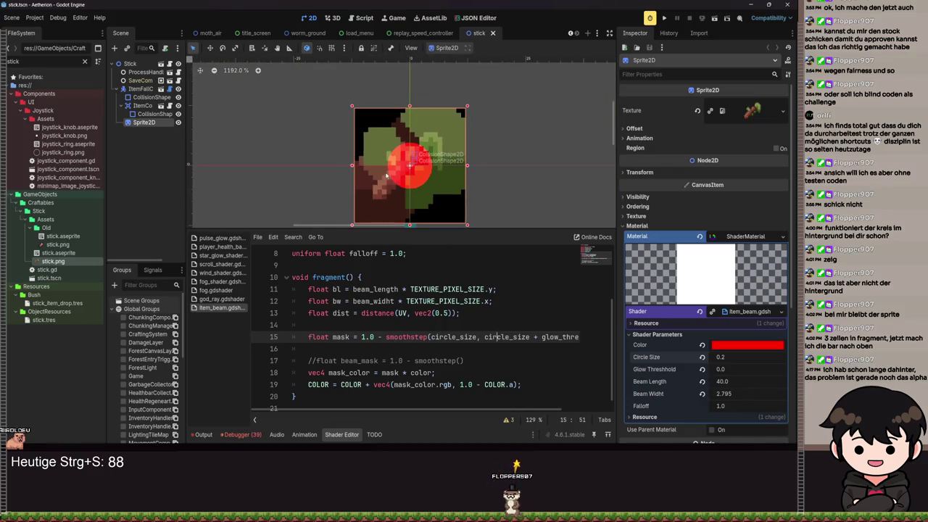
scroll(362, 208, "down", 1)
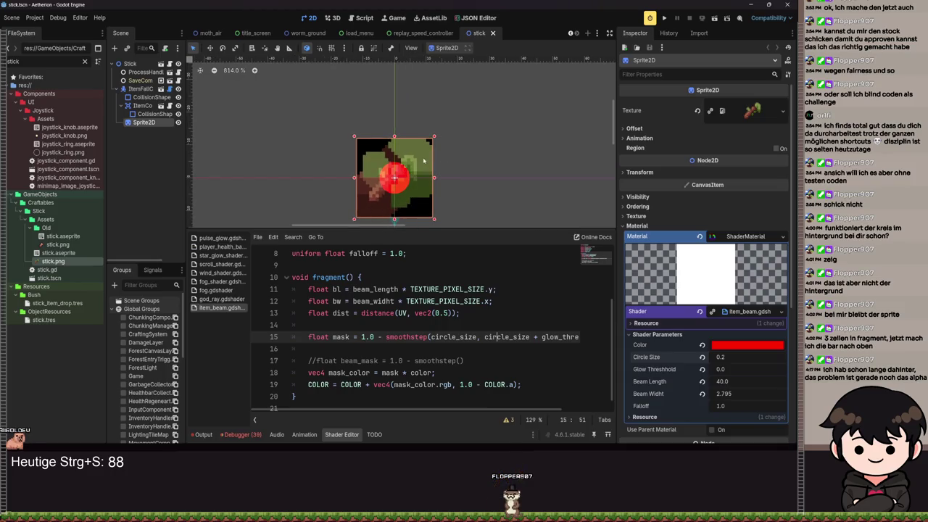
scroll(393, 177, "up", 10)
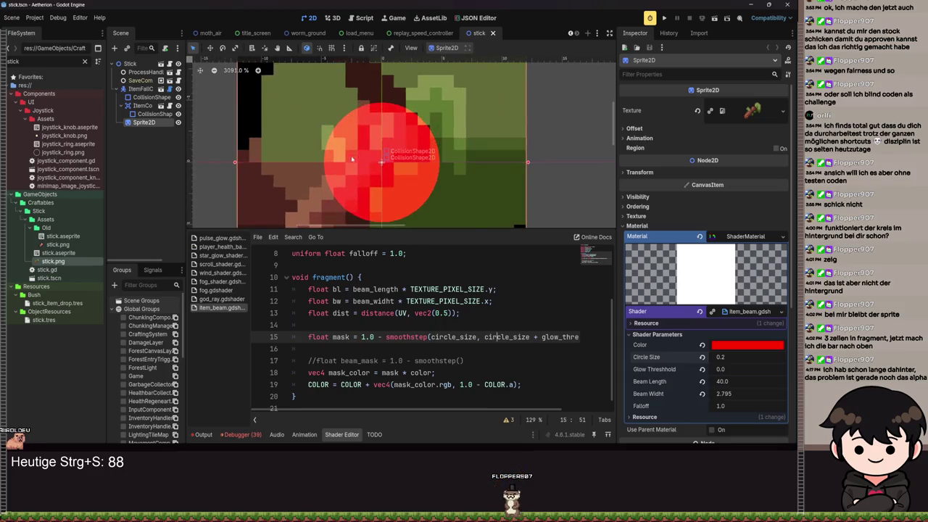
scroll(390, 155, "down", 6)
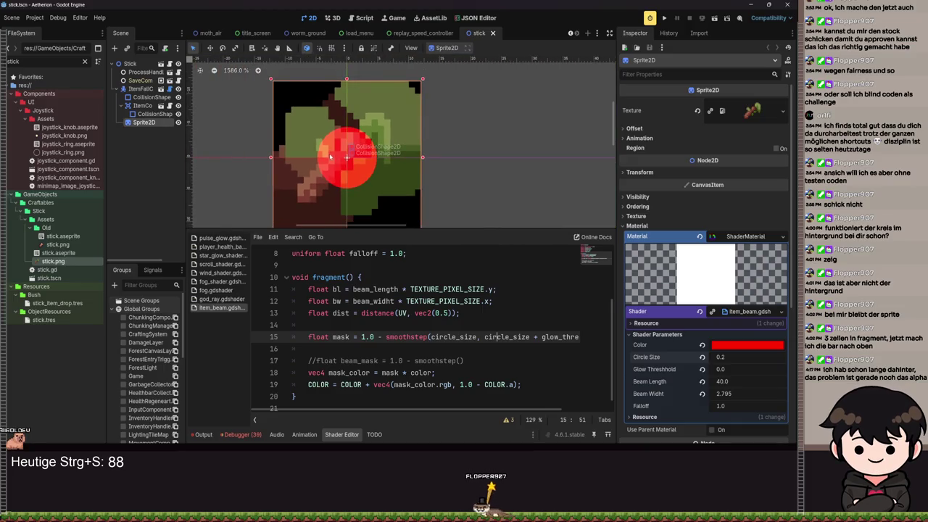
scroll(392, 187, "up", 2)
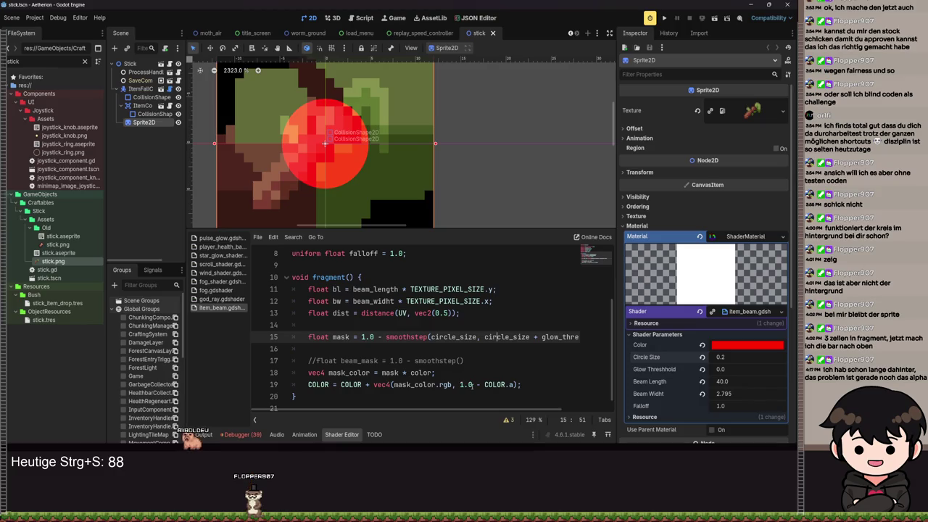
left_click(747, 345)
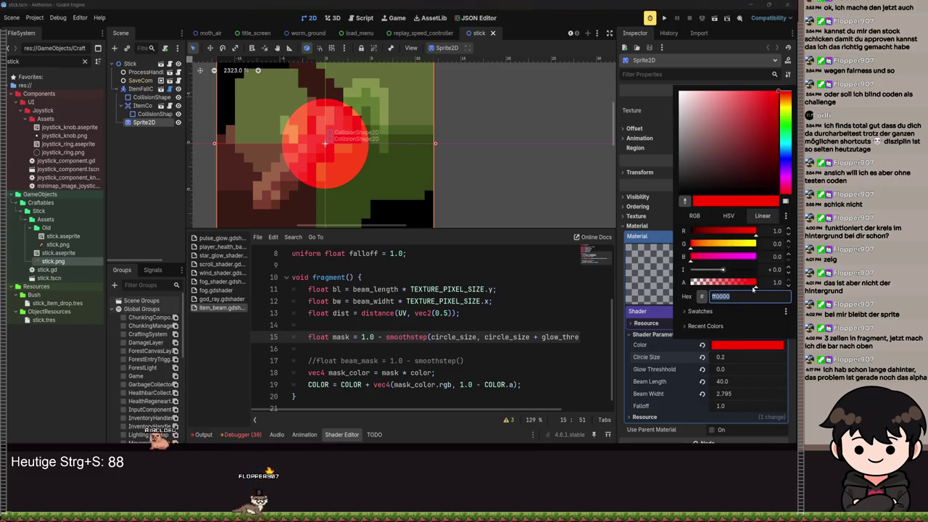
left_click(312, 194)
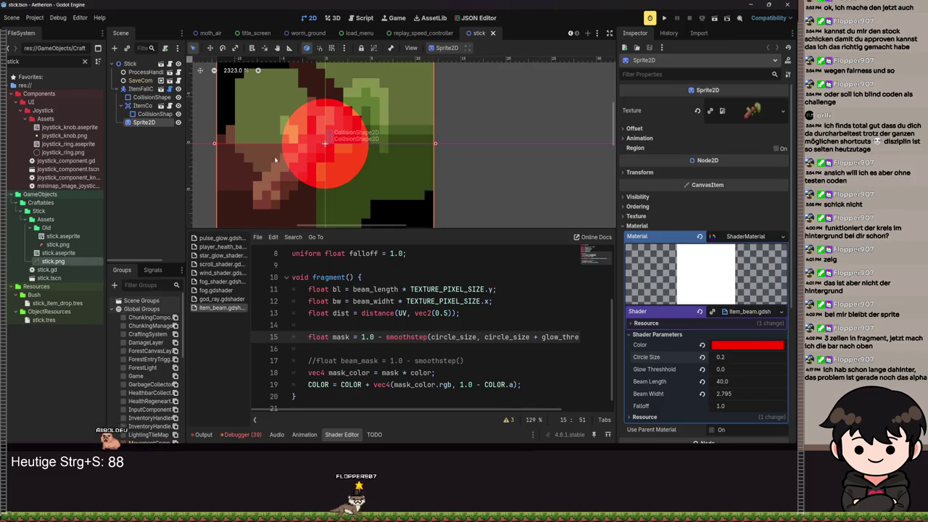
scroll(269, 189, "up", 5)
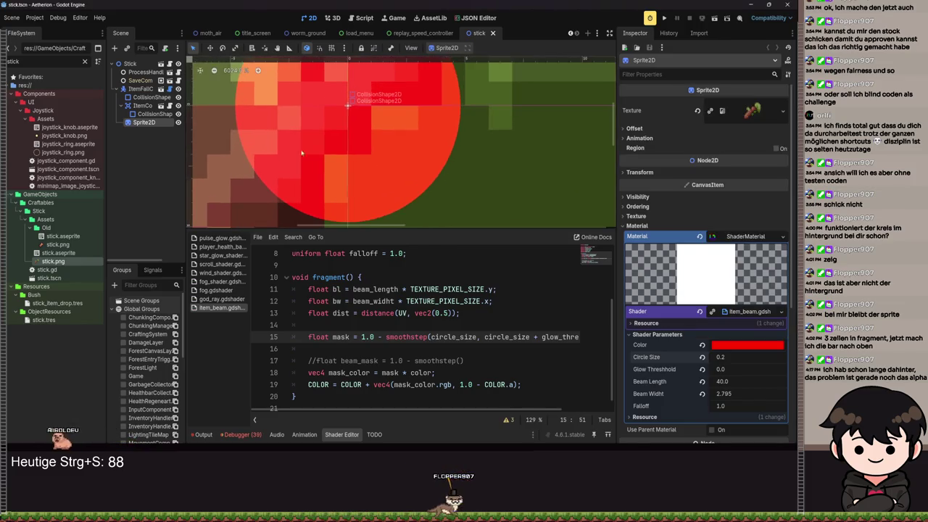
scroll(380, 167, "down", 2)
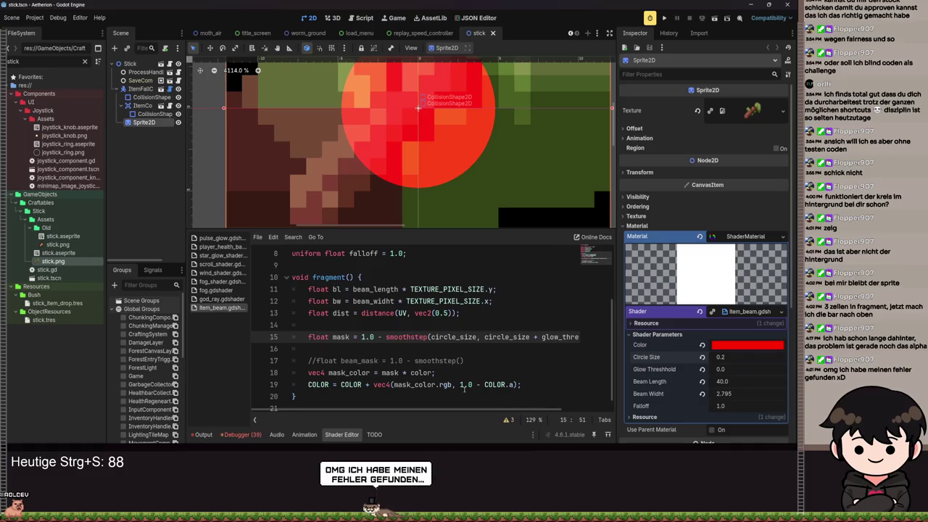
left_click(448, 385)
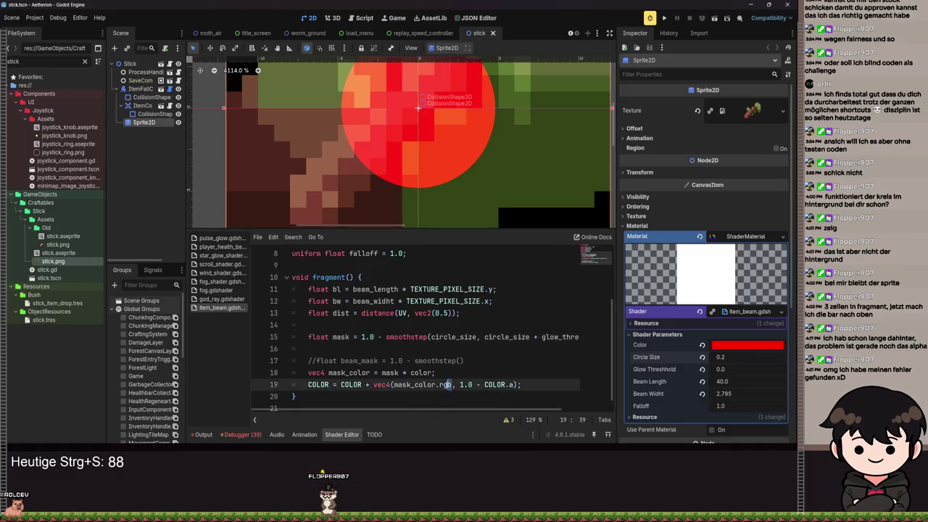
- Change line 19 to COLOR * vec4(mask_color.rgb, 1.0 - COLOR.a) and save to recompile
left_click_drag(403, 384, 394, 385)
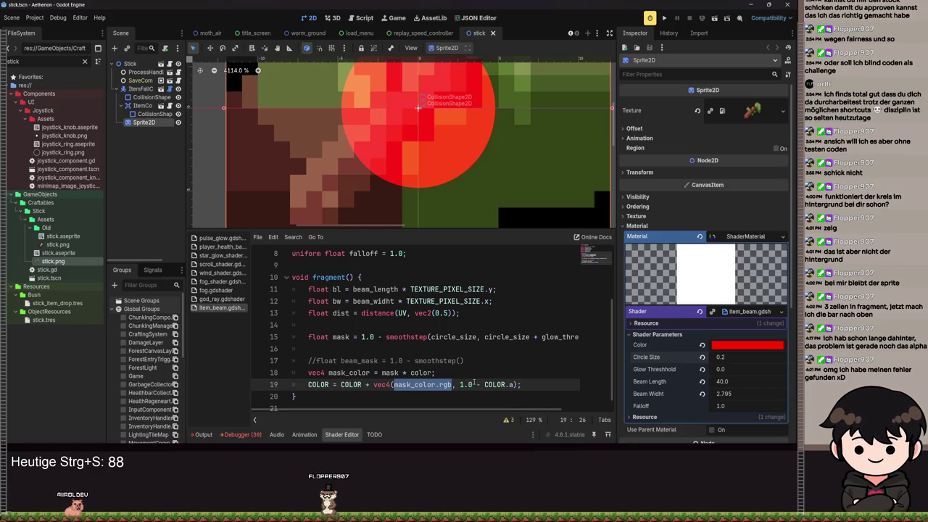
left_click(452, 385)
left_click_drag(452, 384, 367, 385)
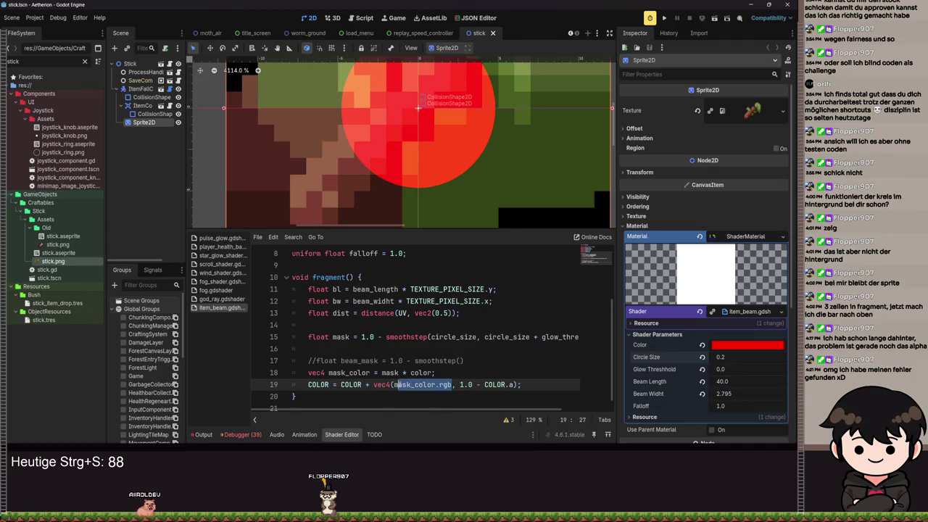
left_click(361, 384)
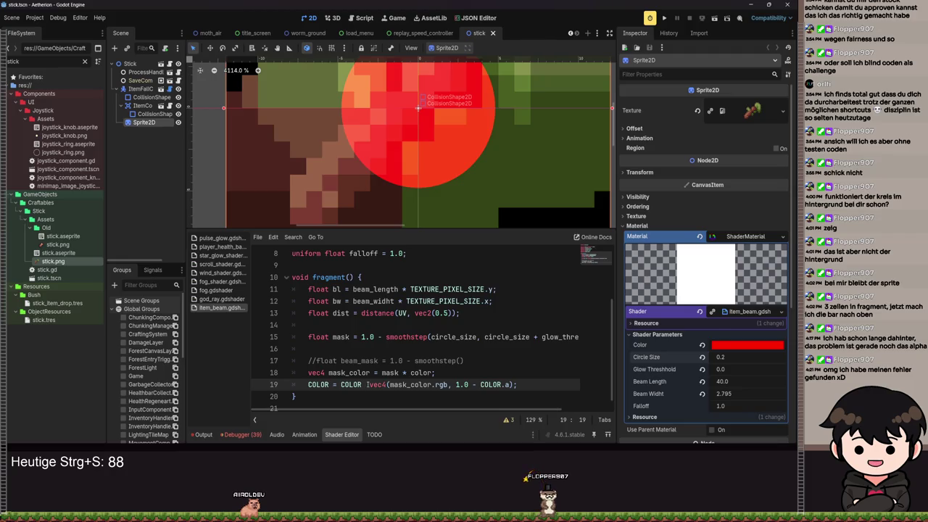
key("ctrl+s")
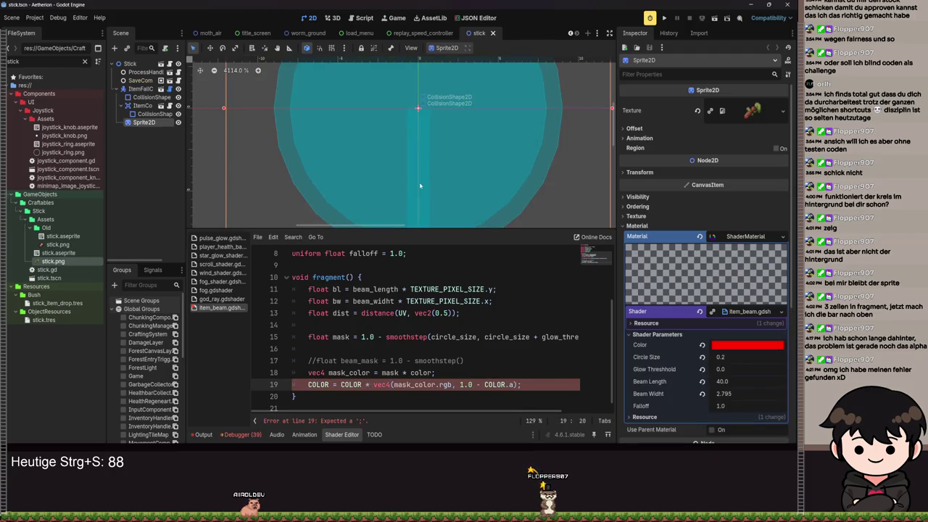
- Revert Circle Size and Glow Threshold to their default 1.0
scroll(418, 147, "down", 3)
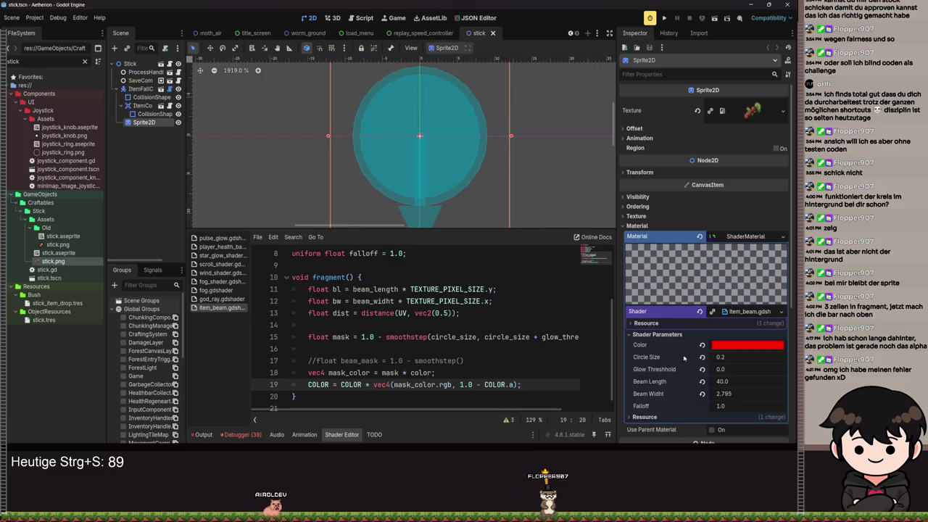
left_click_drag(728, 372, 735, 371)
left_click_drag(725, 357, 730, 358)
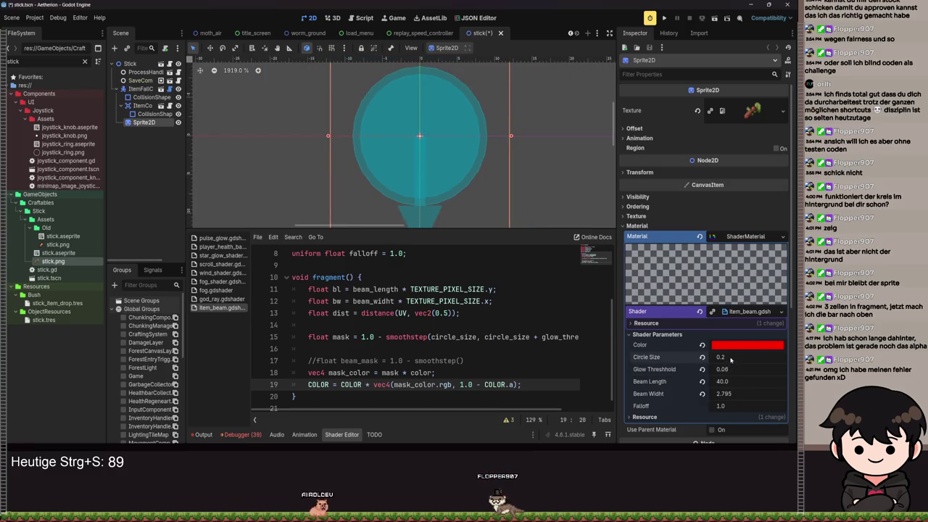
left_click(702, 357)
left_click(702, 369)
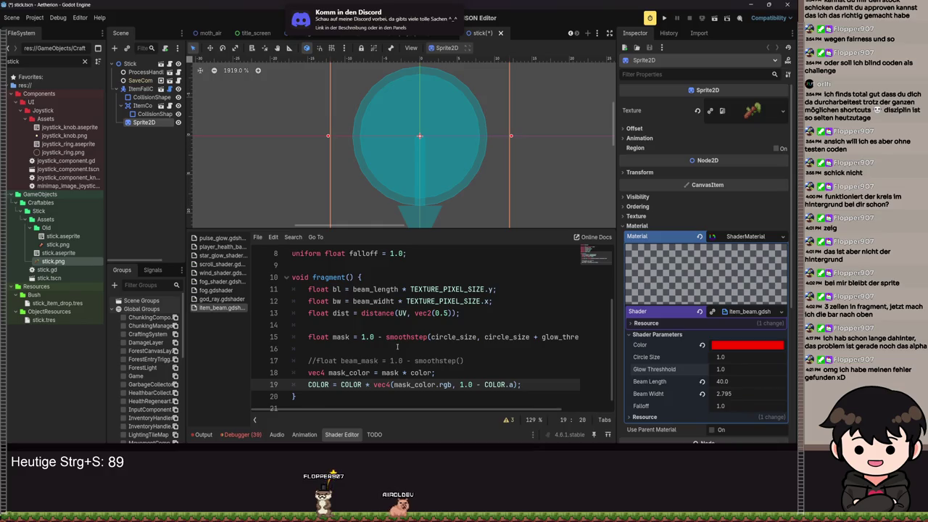
- Replace '*' with '+' after COLOR on line 19 and save the scene
double_click(350, 384)
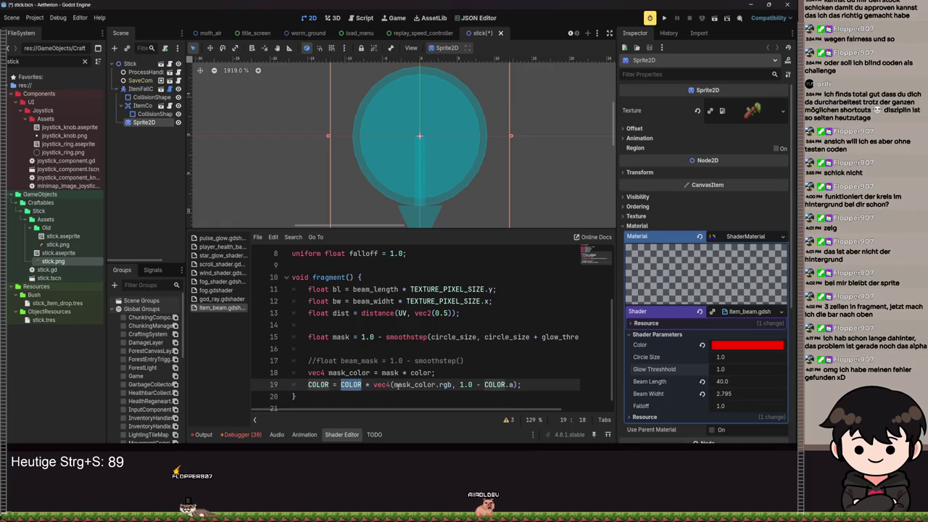
left_click(371, 385)
key("BackSpace")
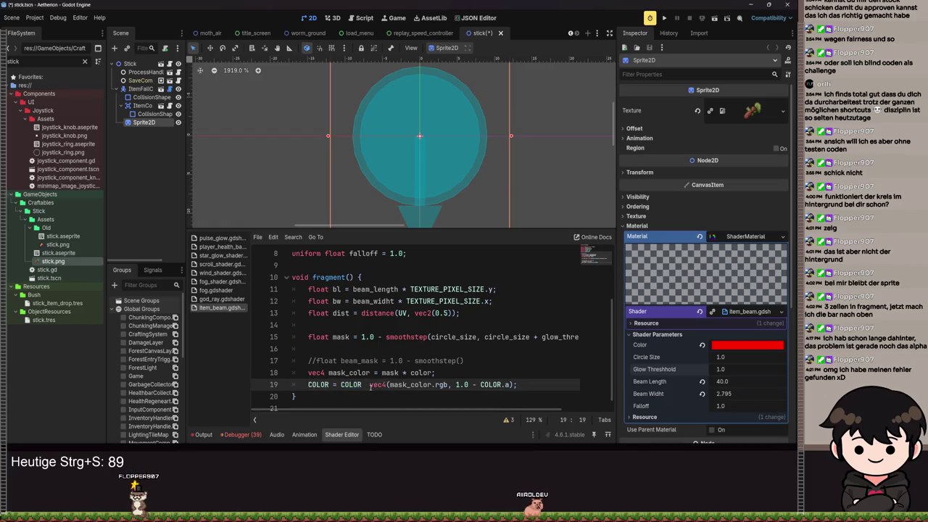
type("+")
key("Escape")
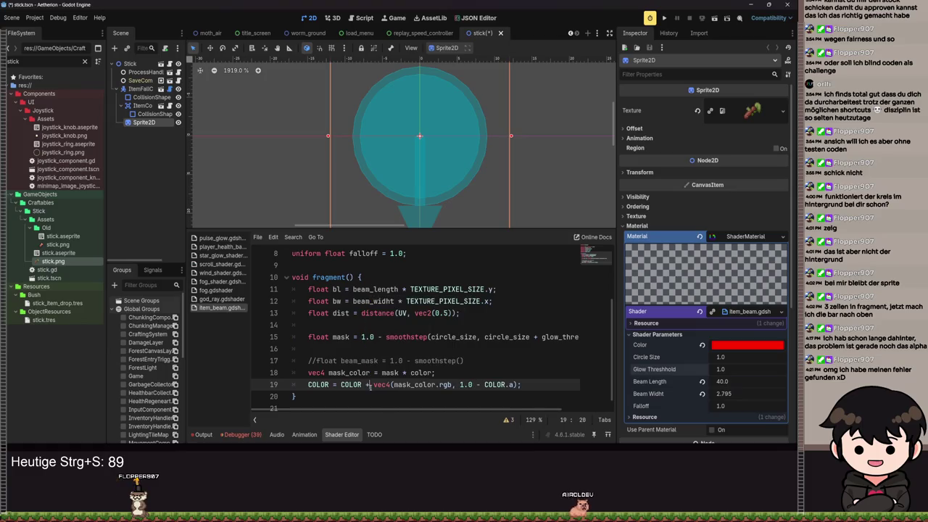
key("ctrl+s")
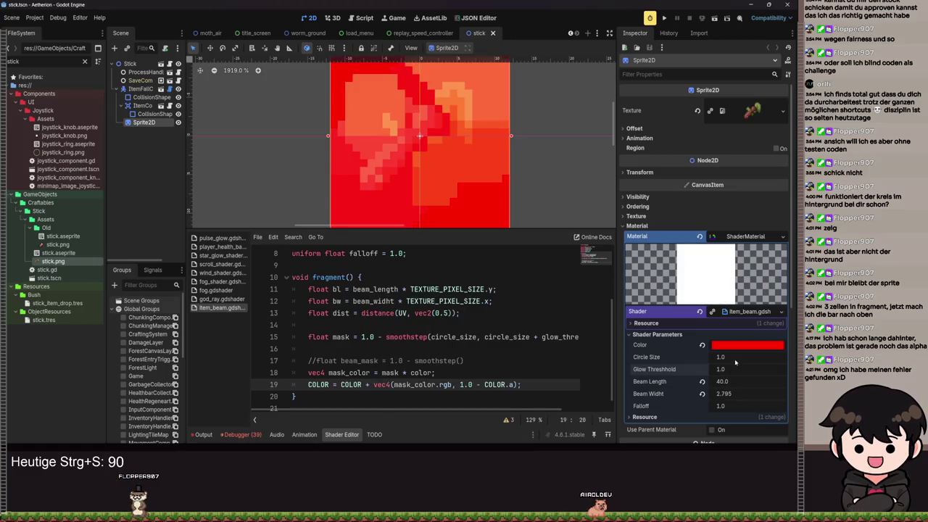
- Set Glow Threshold to 0 and Circle Size to 0.325, after briefly trying 0.51
left_click_drag(721, 357, 660, 357)
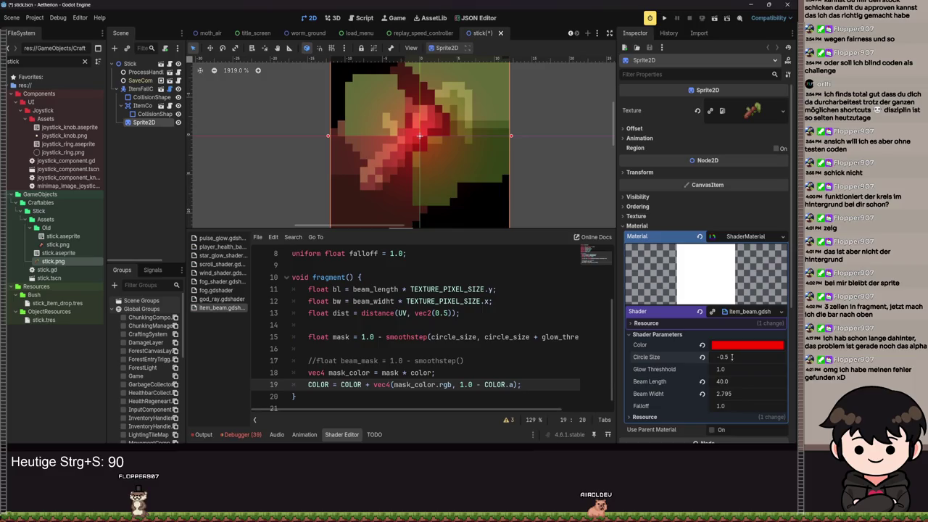
left_click_drag(733, 372, 722, 372)
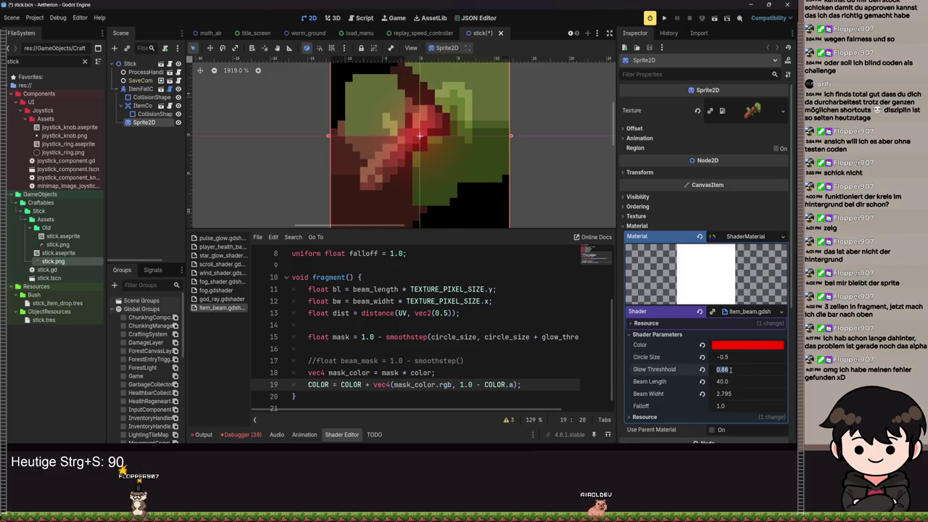
type("0")
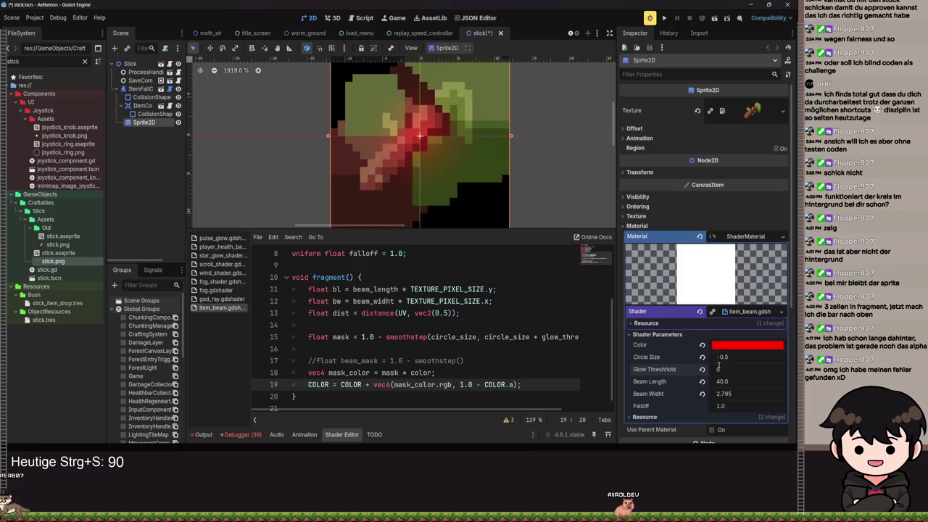
left_click(718, 357)
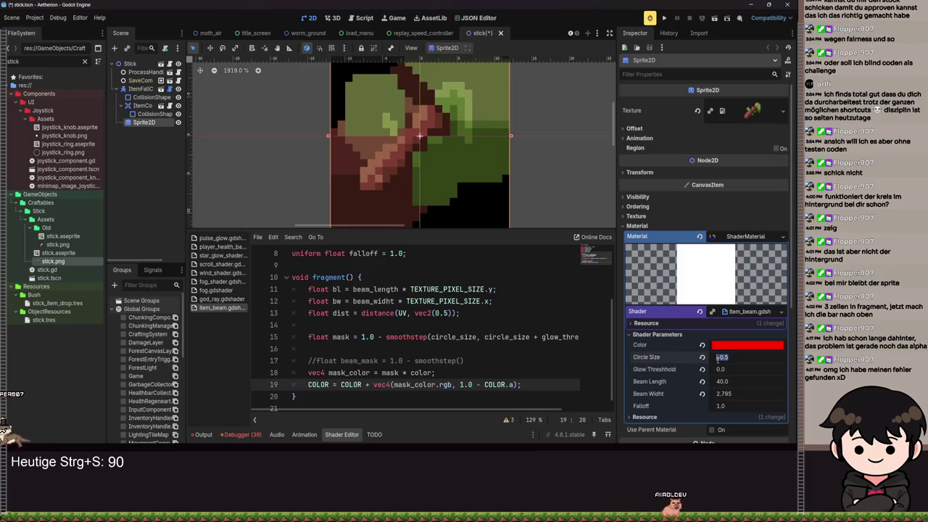
type("1")
key("Return")
type("0.51")
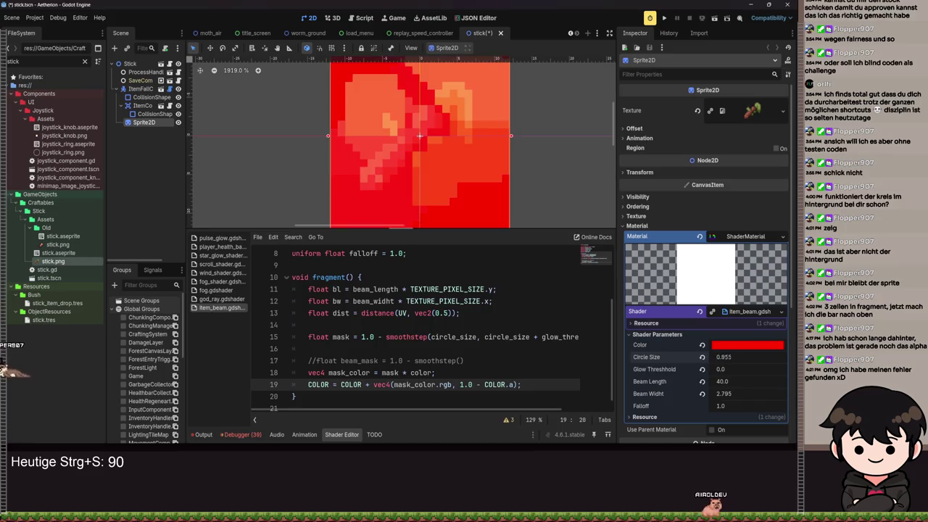
key("Return")
key("ctrl+z")
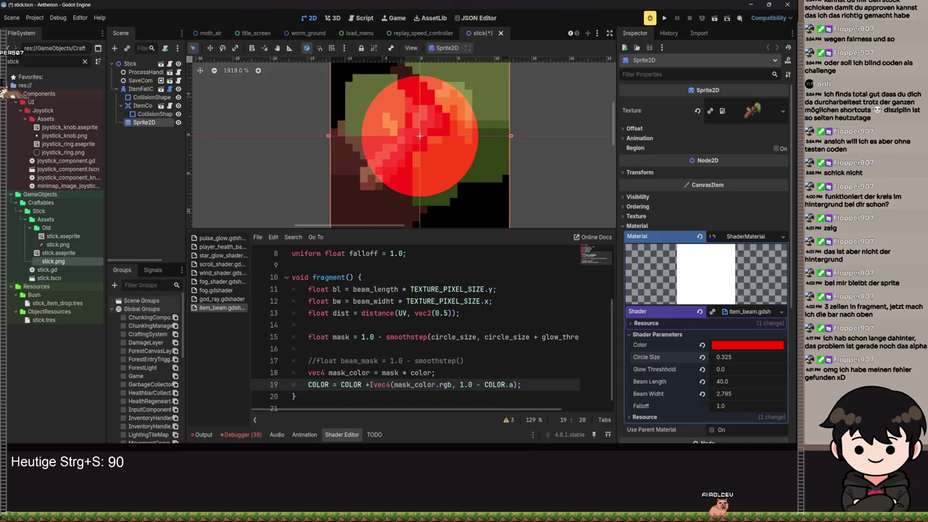
left_click_drag(452, 385, 392, 385)
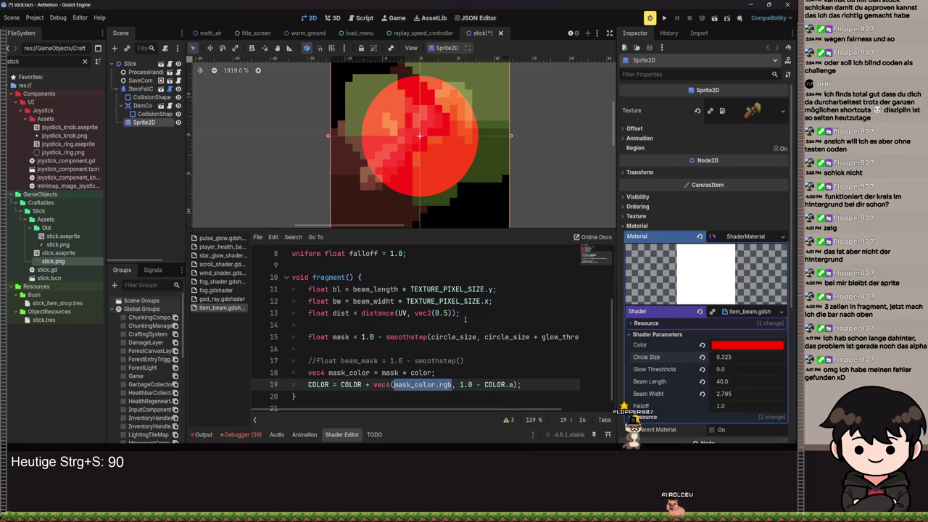
scroll(392, 320, "up", 3)
scroll(441, 368, "down", 3)
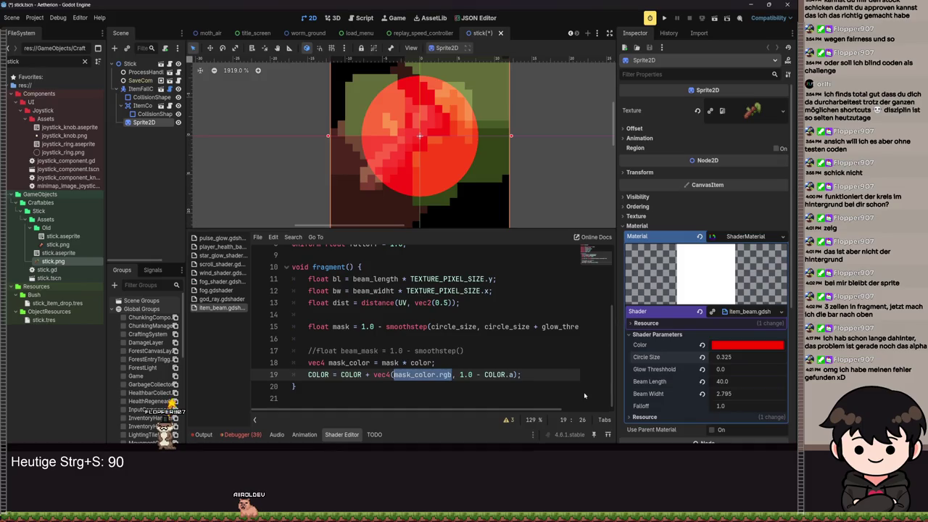
left_click_drag(521, 374, 340, 374)
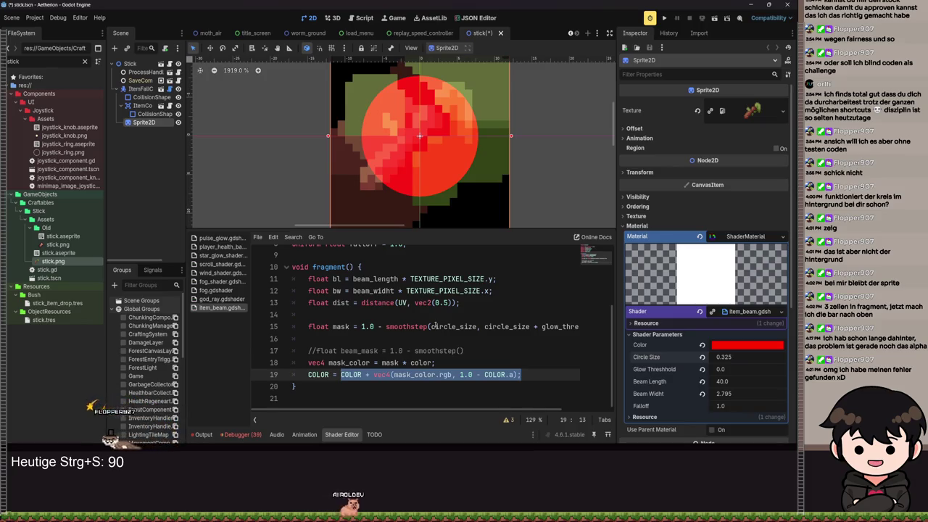
left_click(382, 362)
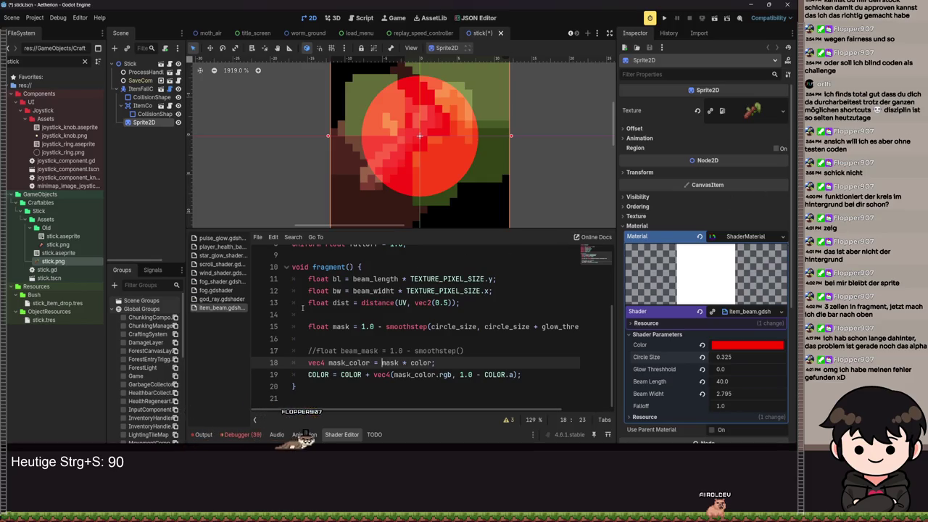
left_click(246, 435)
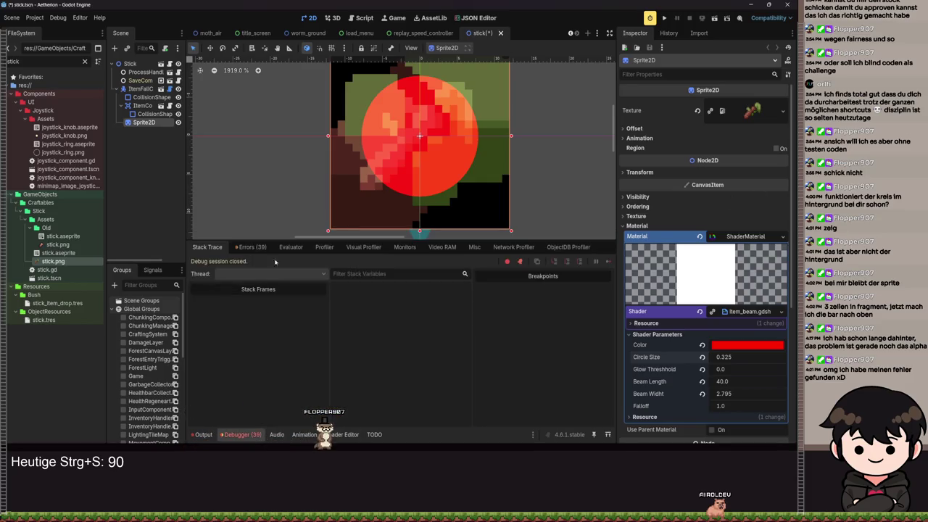
left_click(249, 246)
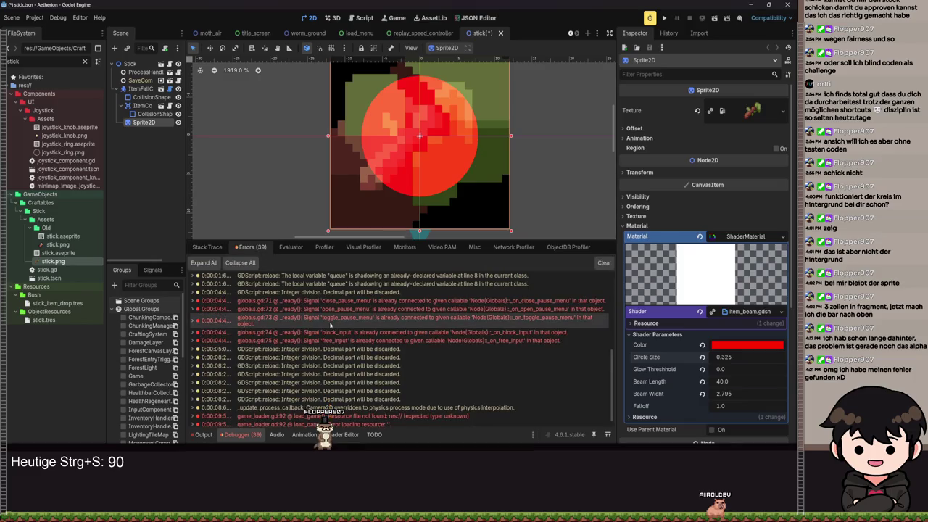
mouse_move(331, 326)
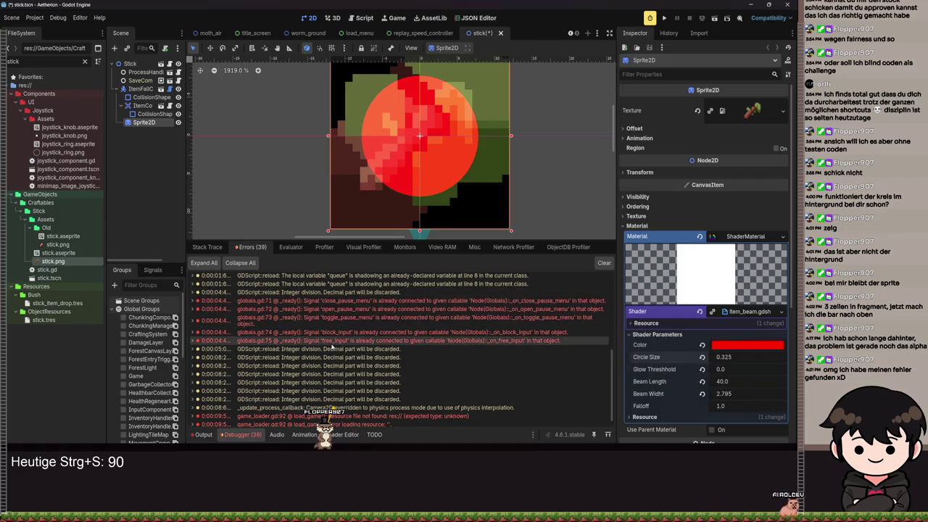
mouse_move(332, 343)
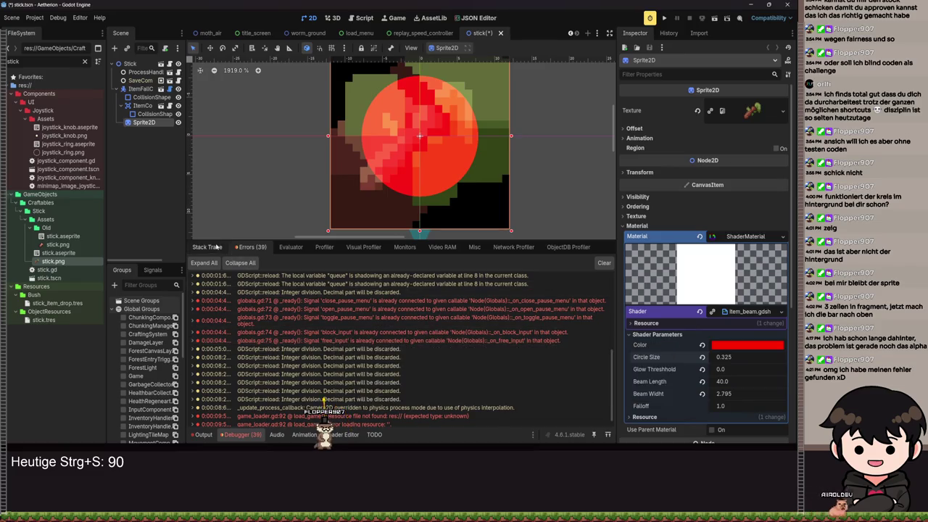
left_click(204, 435)
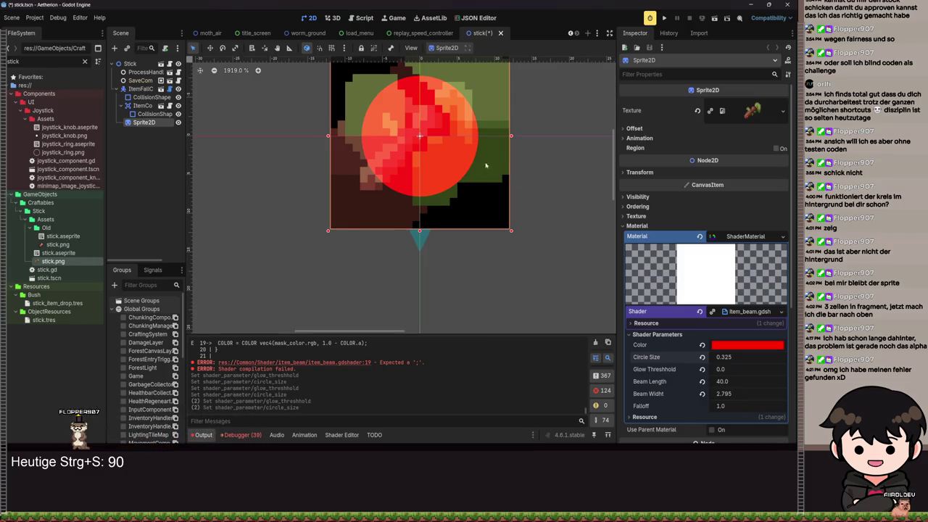
scroll(505, 314, "up", 1)
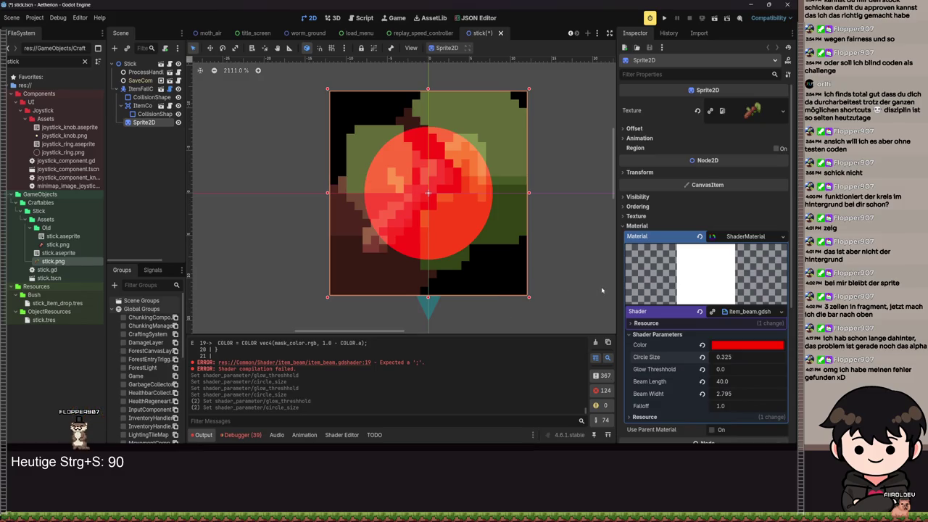
left_click(254, 435)
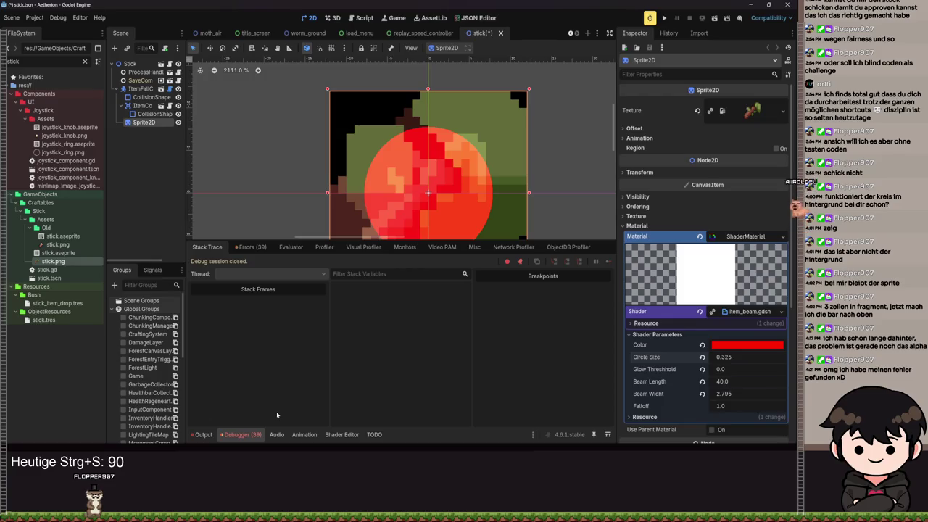
left_click(343, 433)
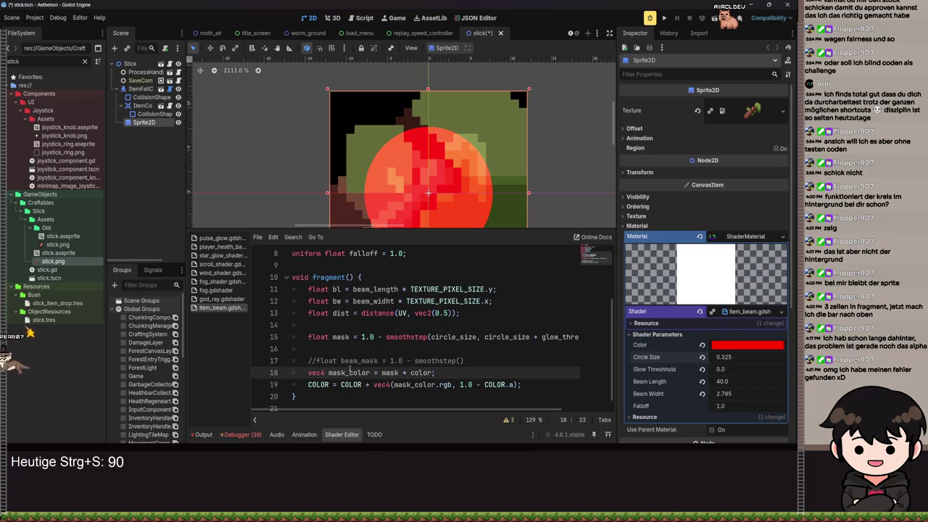
scroll(398, 323, "down", 1)
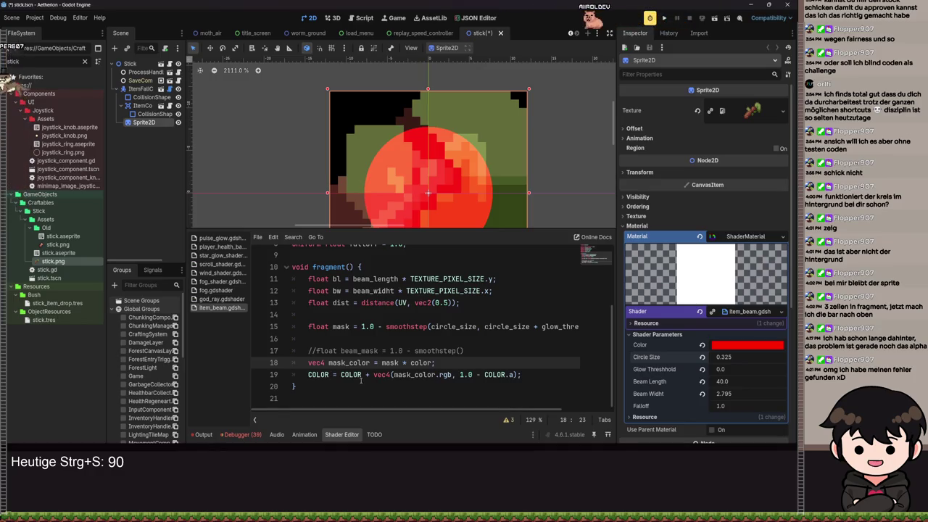
scroll(434, 169, "down", 3)
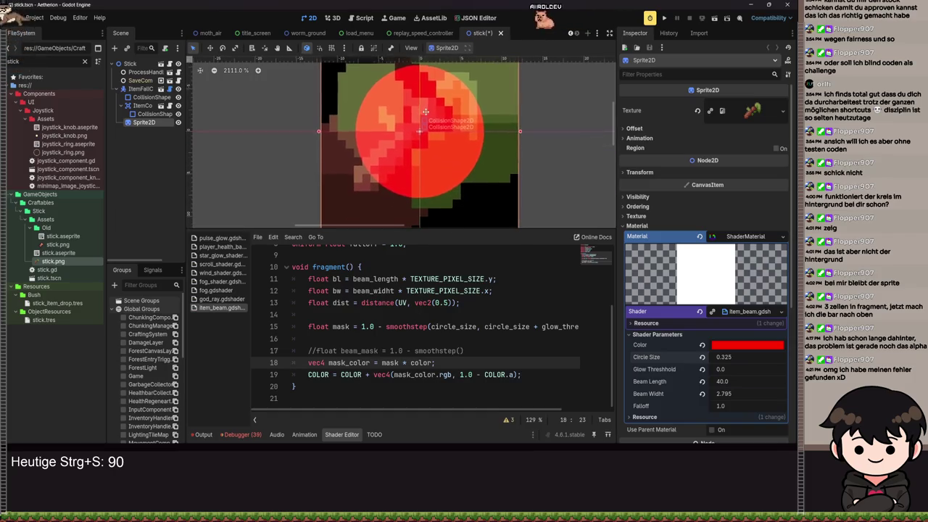
left_click_drag(424, 136, 418, 162)
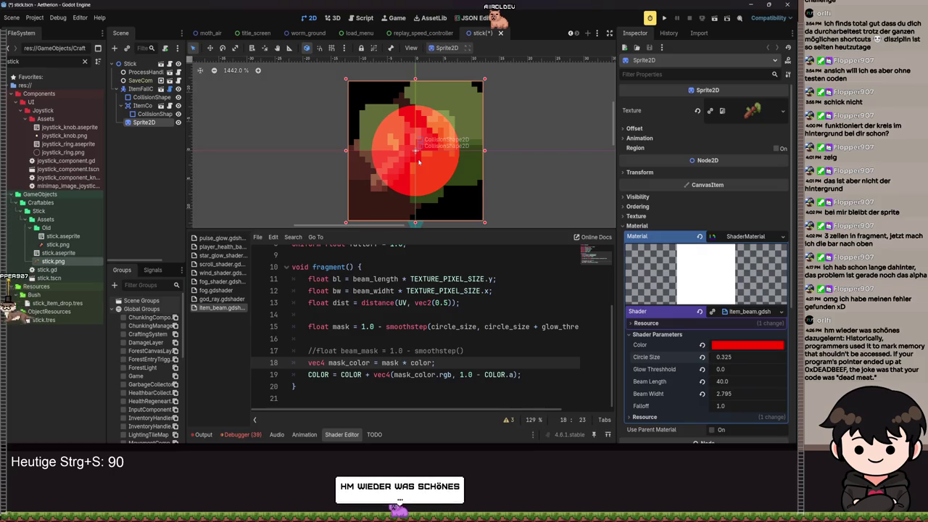
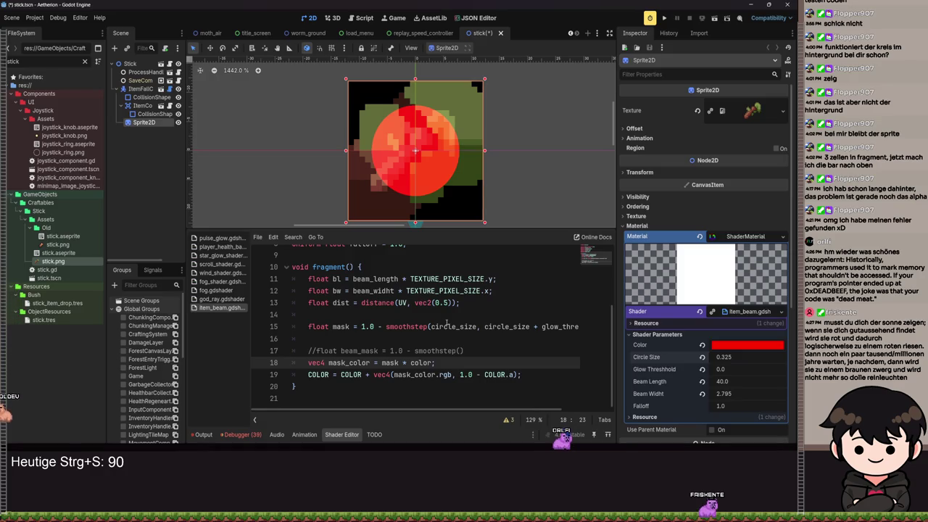
- Inspect the commented smoothstep line 15 and the final vec4 colour line 19 in the shader code
right_click(447, 324)
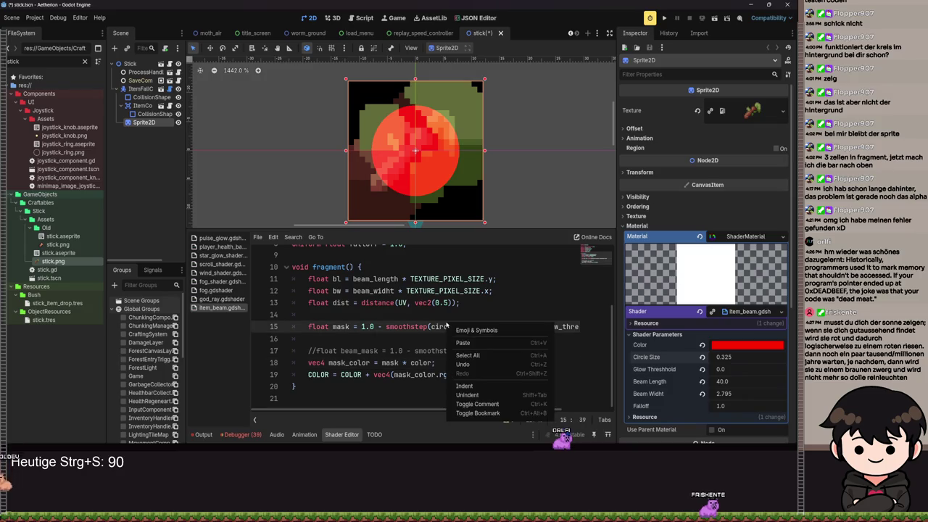
left_click(429, 312)
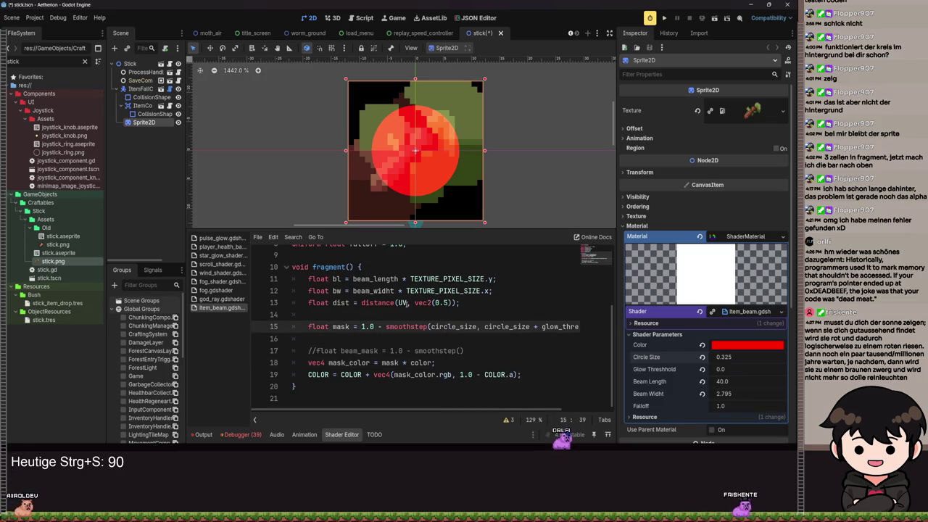
left_click_drag(464, 351, 435, 351)
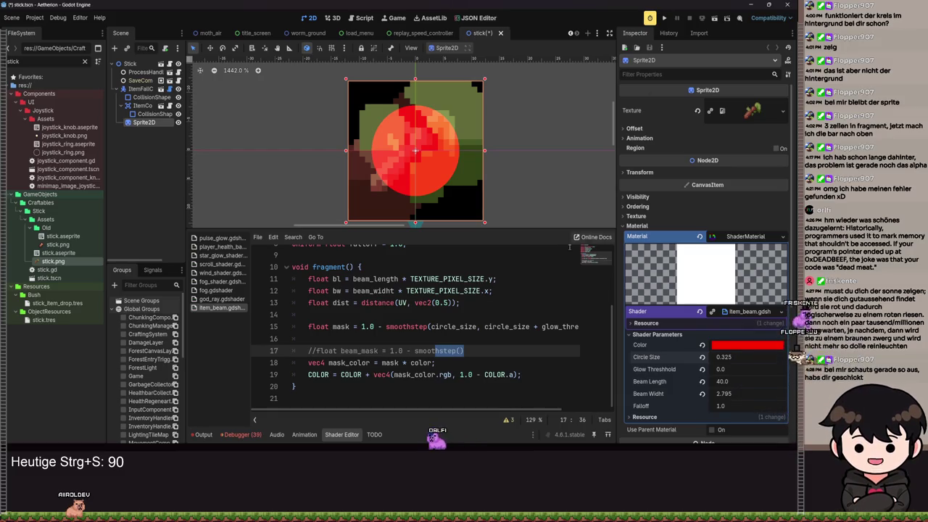
key("Right")
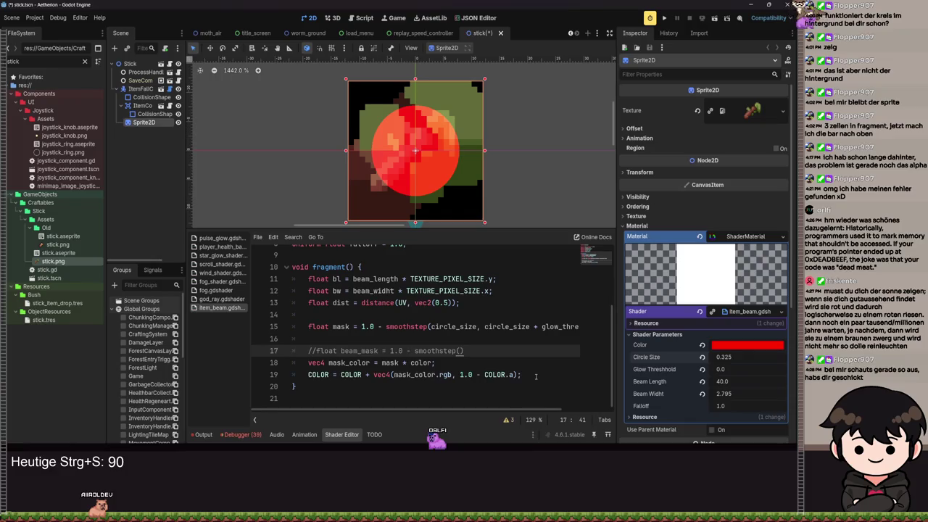
double_click(389, 375)
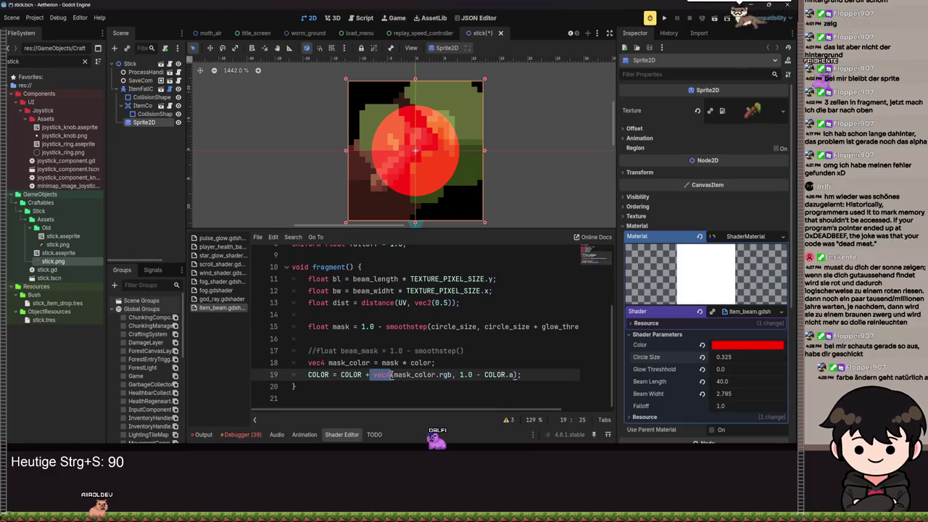
mouse_move(392, 375)
left_mouse_down()
mouse_move(536, 374)
mouse_move(305, 375)
mouse_move(341, 375)
left_mouse_up()
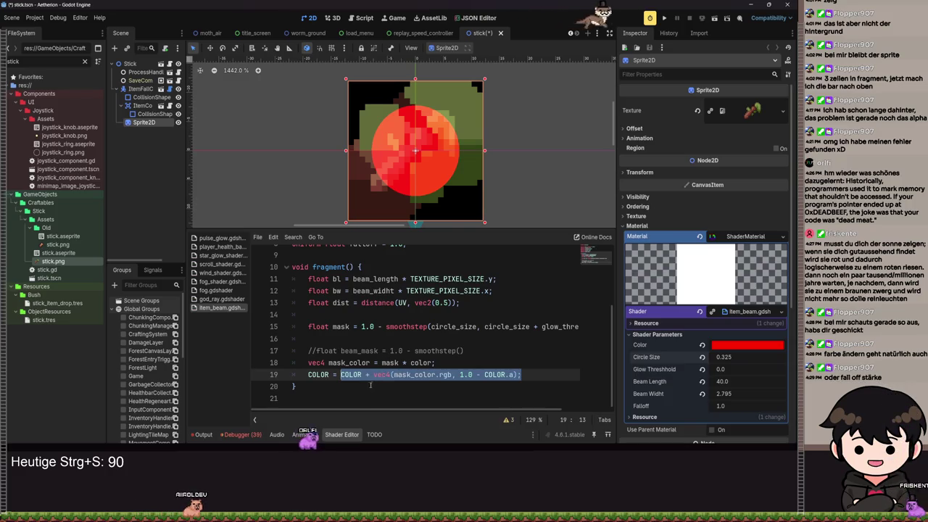
left_click(371, 375)
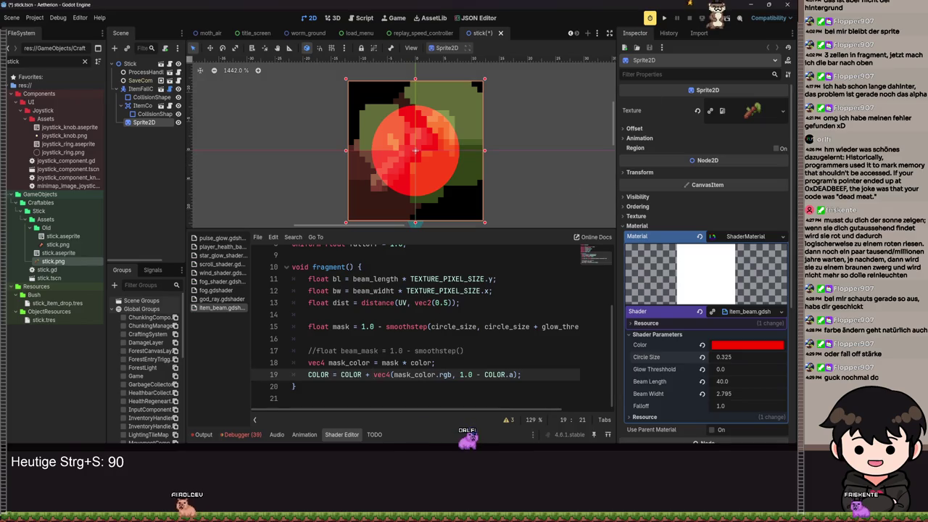
- Reset both shader parameters, then set Glow Threshold to 0.0 and Circle Size to 0.44
mouse_move(725, 369)
left_mouse_down()
mouse_move(743, 370)
mouse_move(707, 356)
mouse_move(745, 369)
mouse_move(711, 370)
left_mouse_up()
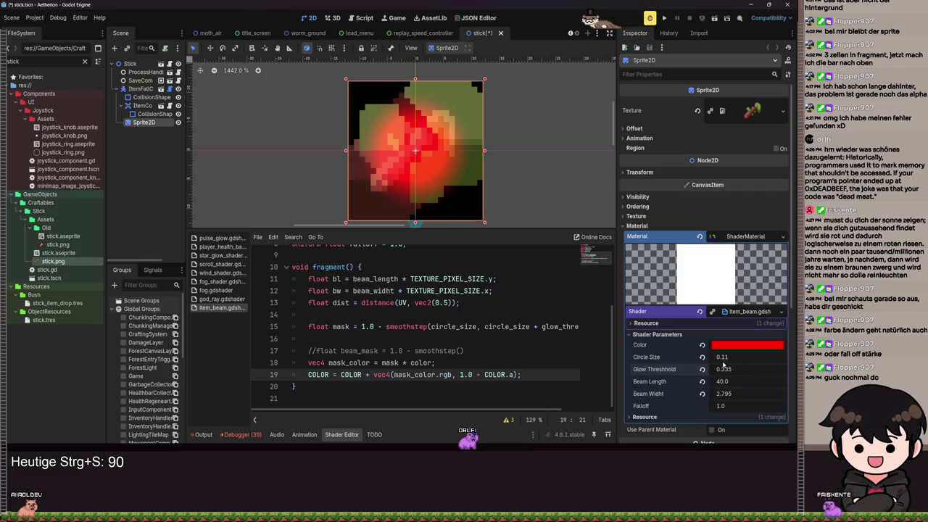
left_click(701, 369)
left_click(702, 357)
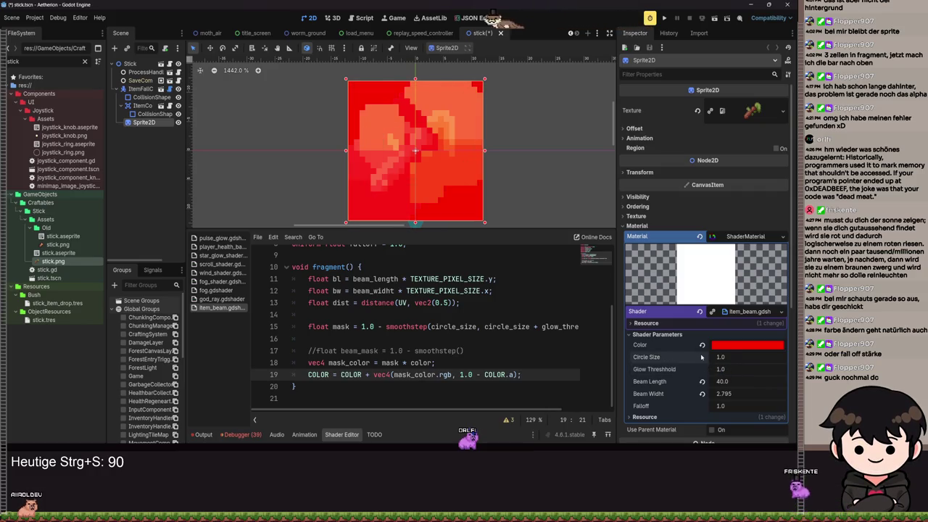
left_click_drag(711, 358, 705, 359)
left_click(733, 369)
type("0")
key("Return")
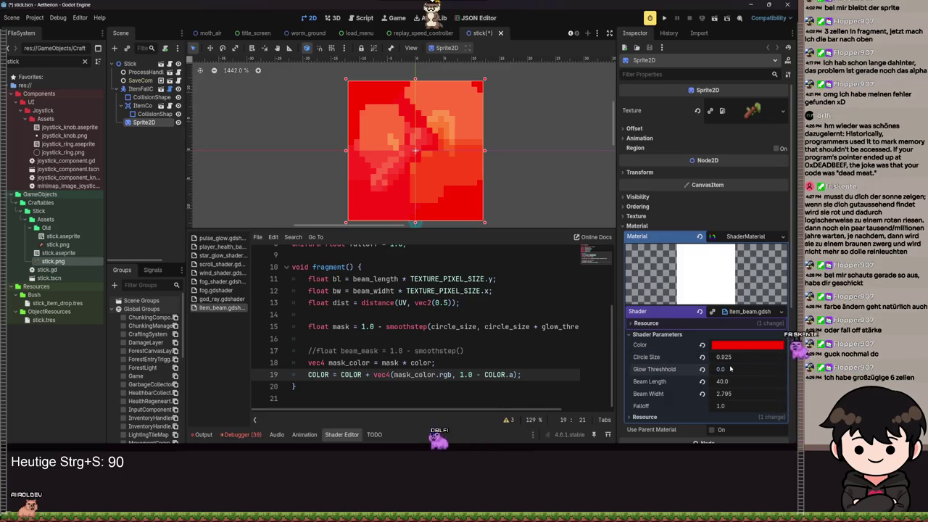
mouse_move(721, 357)
left_mouse_down()
mouse_move(707, 356)
mouse_move(746, 364)
left_mouse_up()
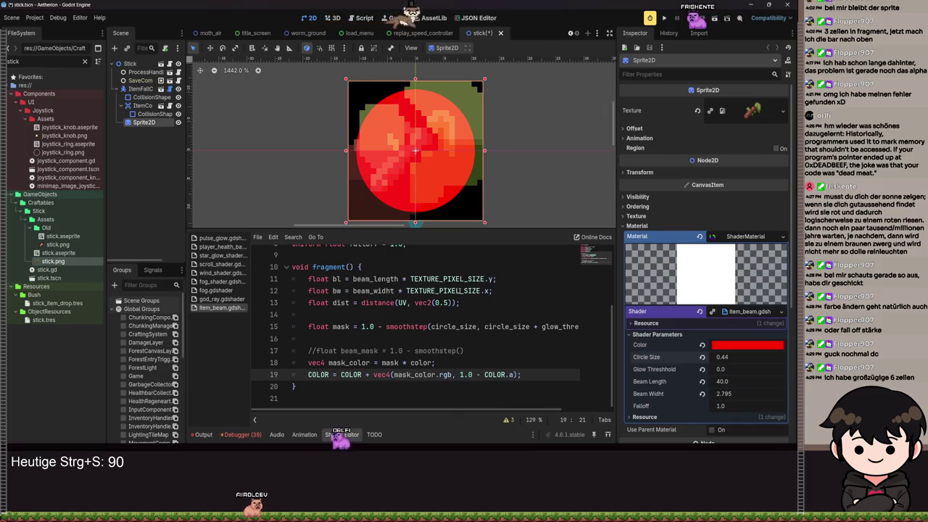
left_click(491, 290)
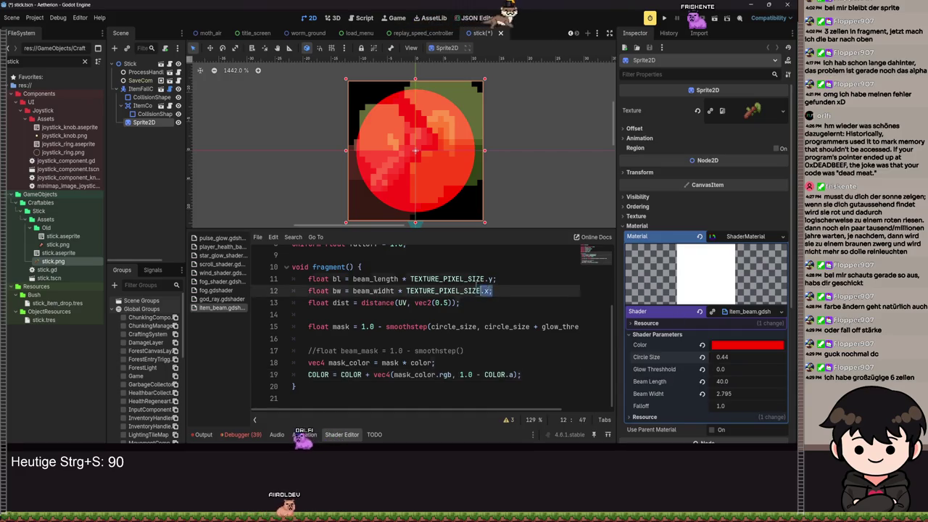
left_click_drag(486, 289, 410, 279)
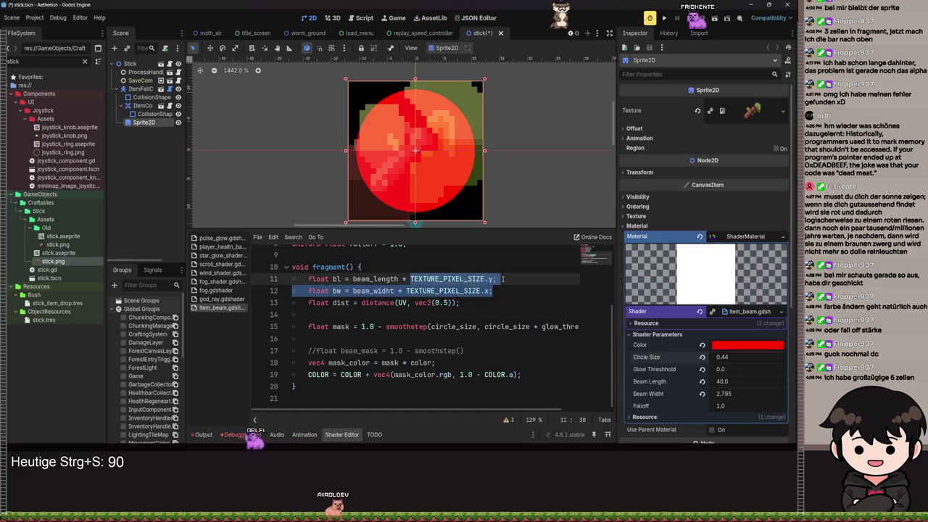
left_click(517, 302)
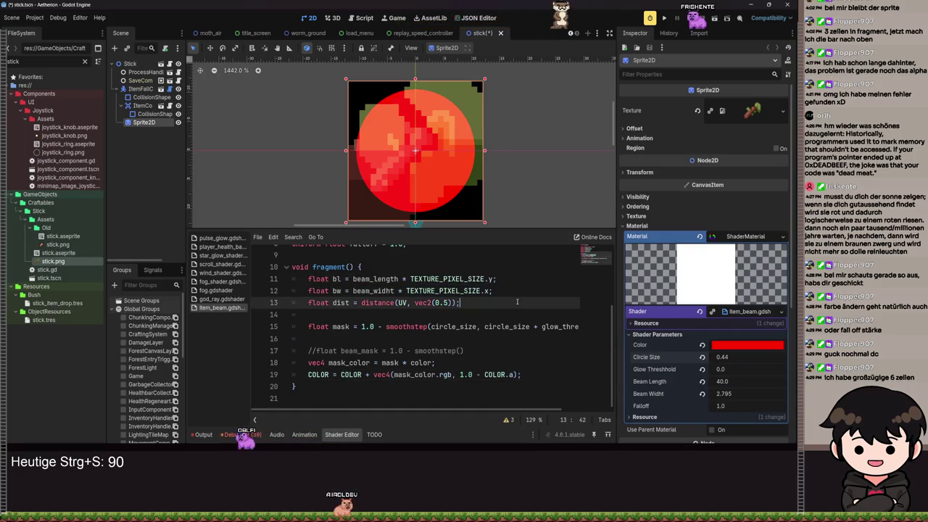
left_click(508, 419)
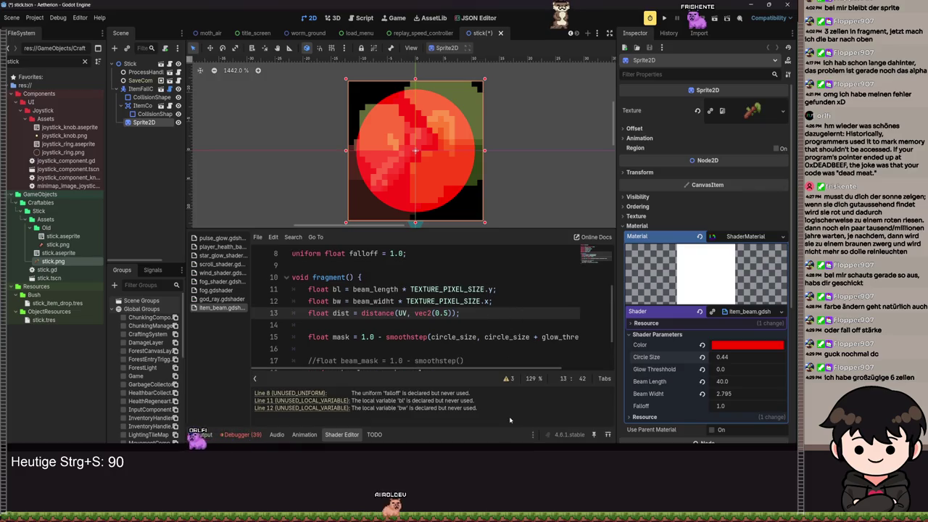
left_click(508, 380)
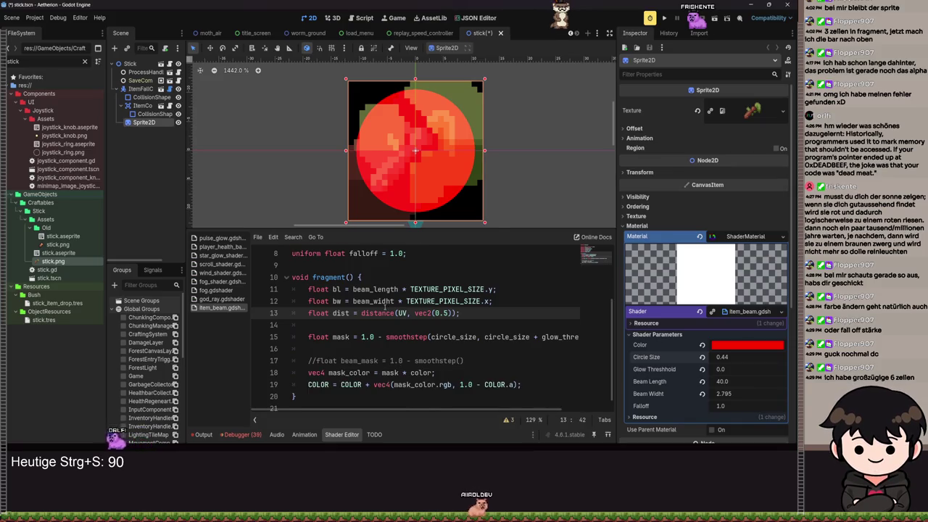
scroll(340, 319, "up", 1)
scroll(341, 341, "down", 1)
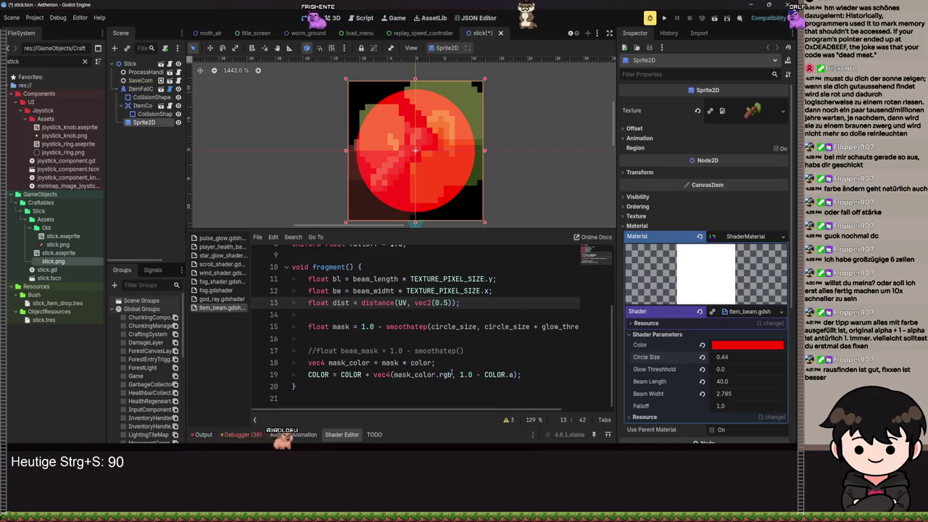
- Make line 19 add COLOR.rgb to mask_color.rgb and save the scene
left_click(363, 375)
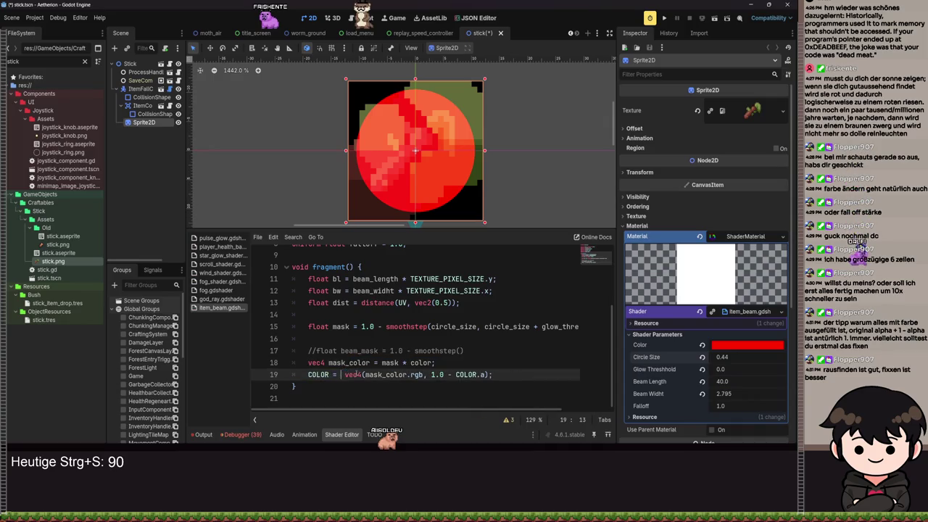
type("COLOR +")
key("BackSpace")
key("BackSpace")
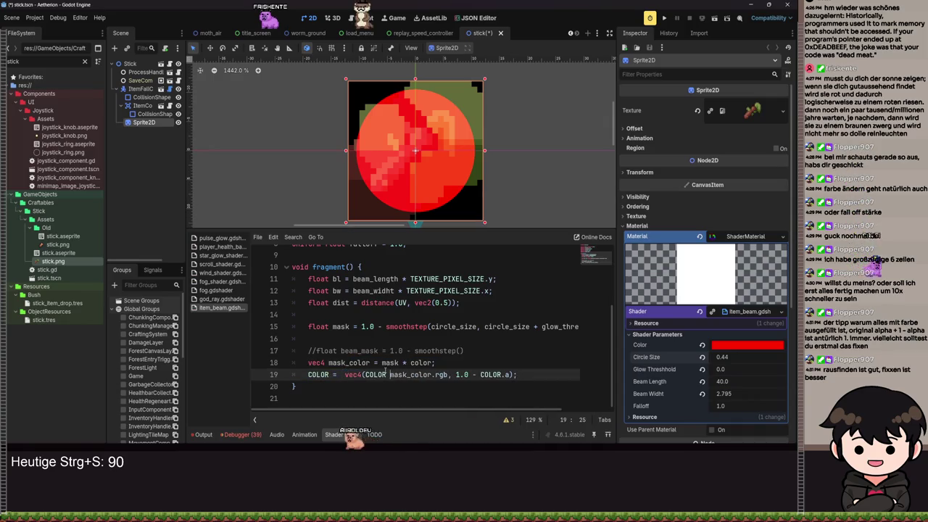
type(".rgb ")
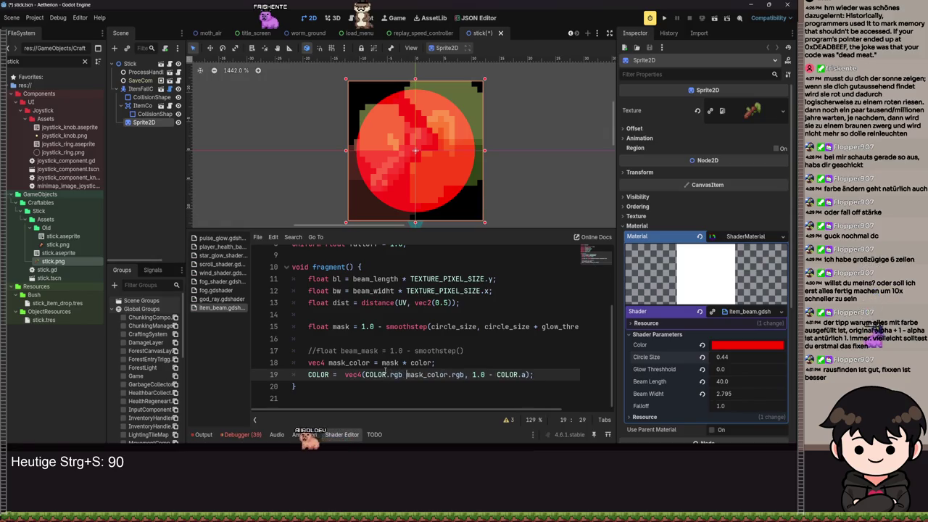
type("+")
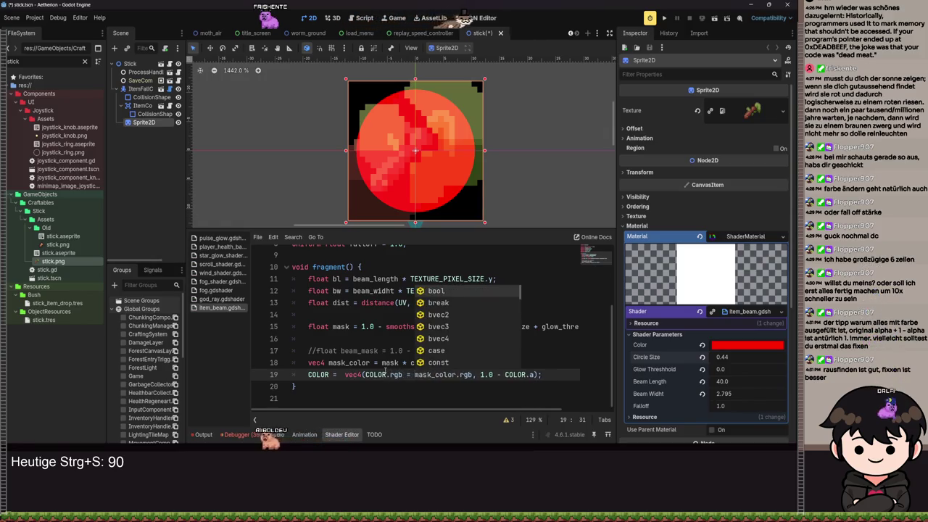
key("ctrl+s")
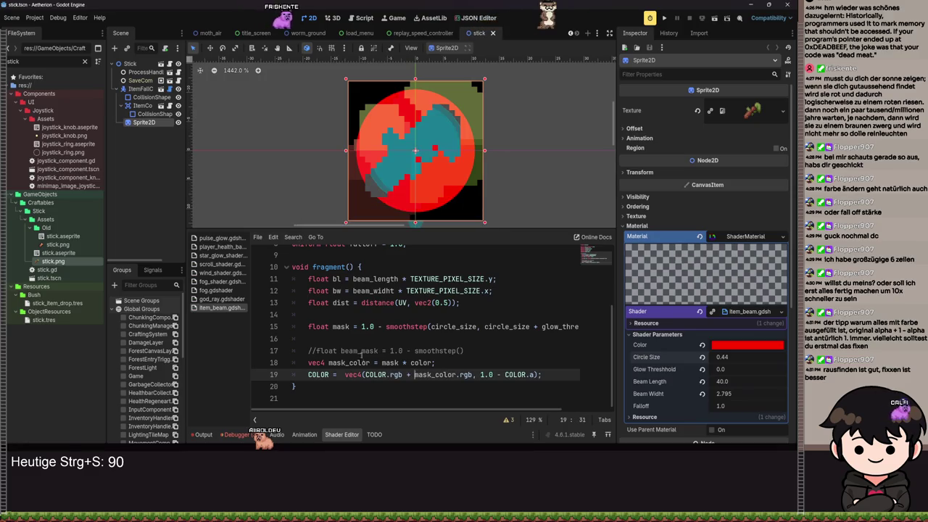
key("ctrl+s")
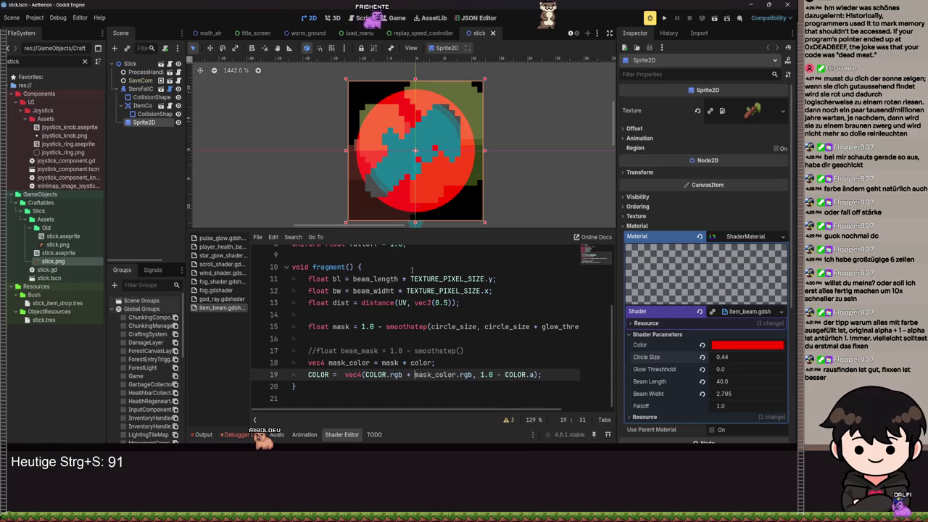
- Try a * operator in the colour expression, saving to compare the preview
scroll(417, 166, "up", 2)
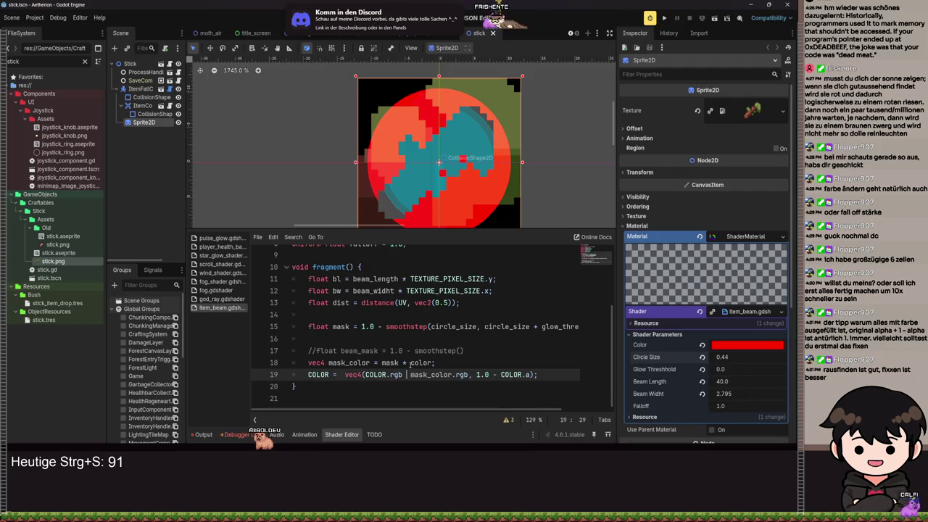
type("*")
key("ctrl+s")
scroll(452, 134, "down", 1)
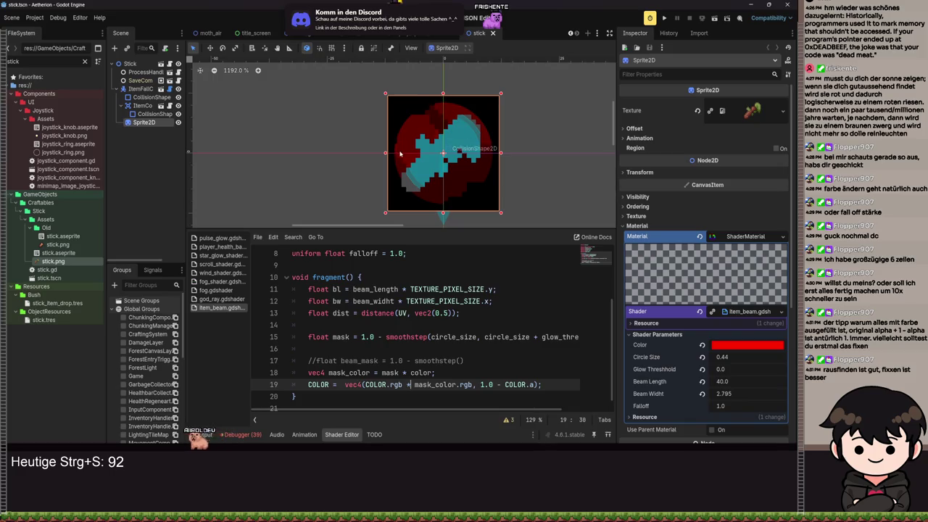
key("ctrl+s")
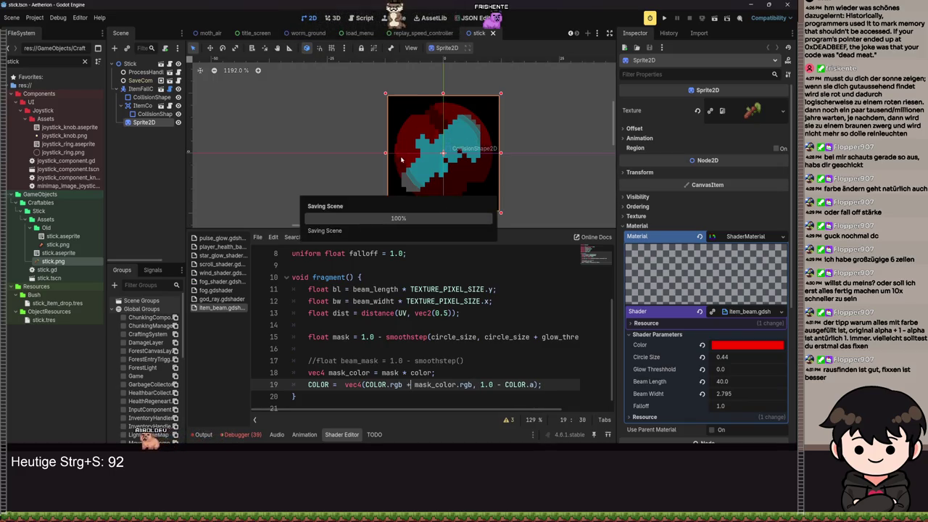
scroll(457, 176, "up", 2)
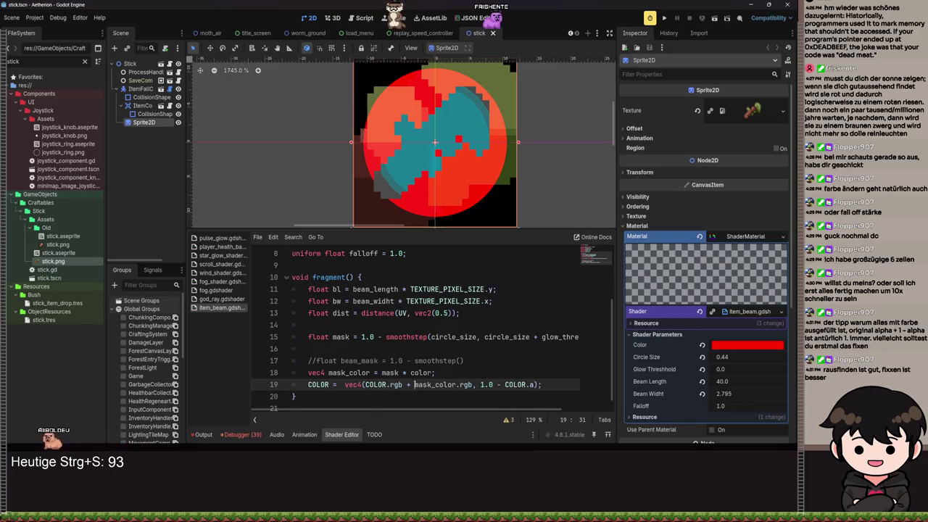
left_click(475, 384)
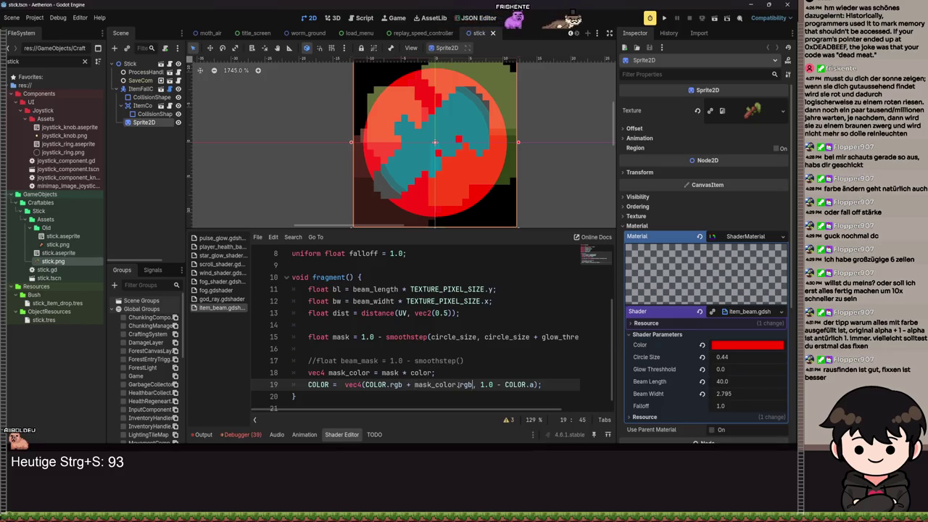
scroll(408, 196, "down", 4)
scroll(408, 196, "up", 8)
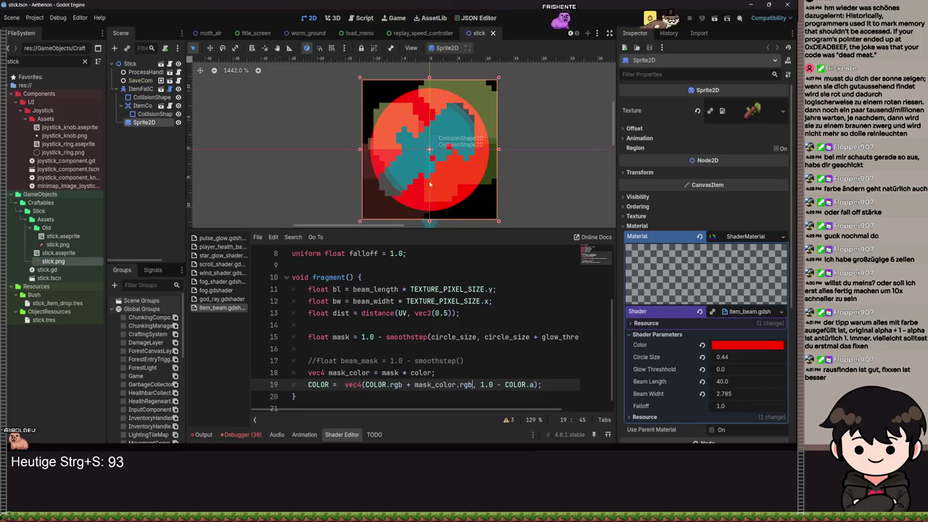
scroll(413, 181, "down", 4)
scroll(414, 182, "down", 1)
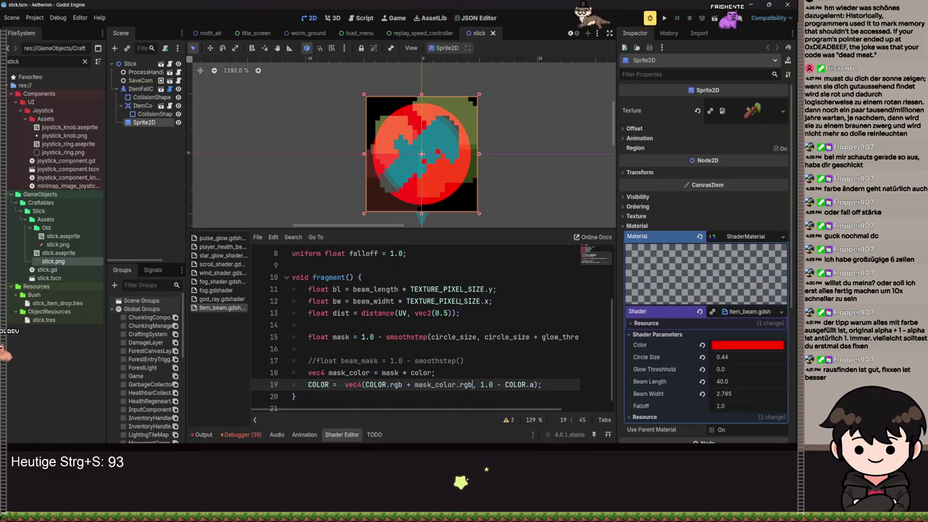
scroll(455, 184, "up", 6)
scroll(455, 184, "down", 3)
scroll(464, 219, "down", 3)
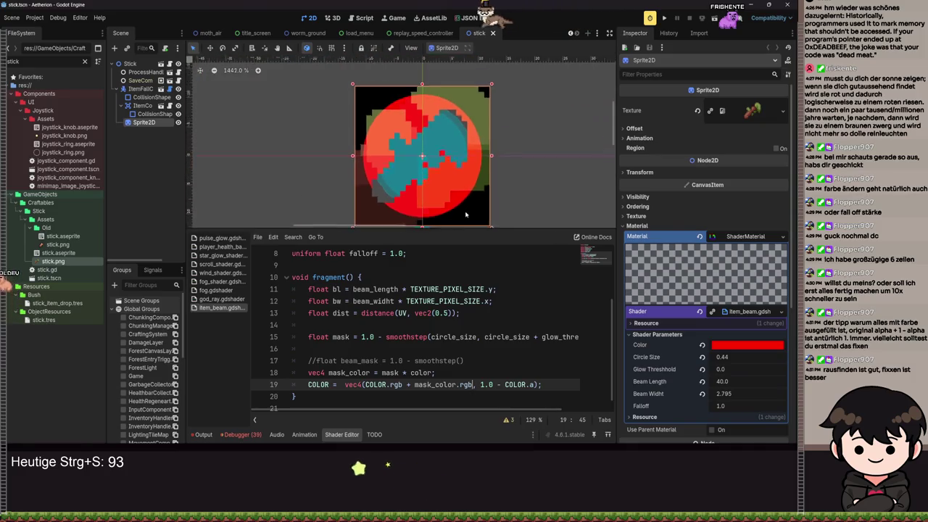
scroll(475, 192, "up", 10)
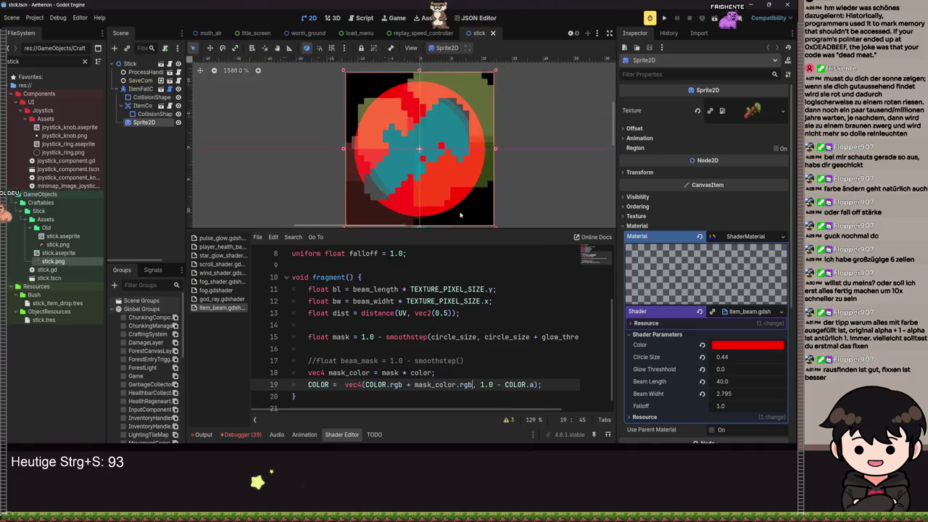
scroll(501, 178, "up", 3)
scroll(535, 193, "down", 5)
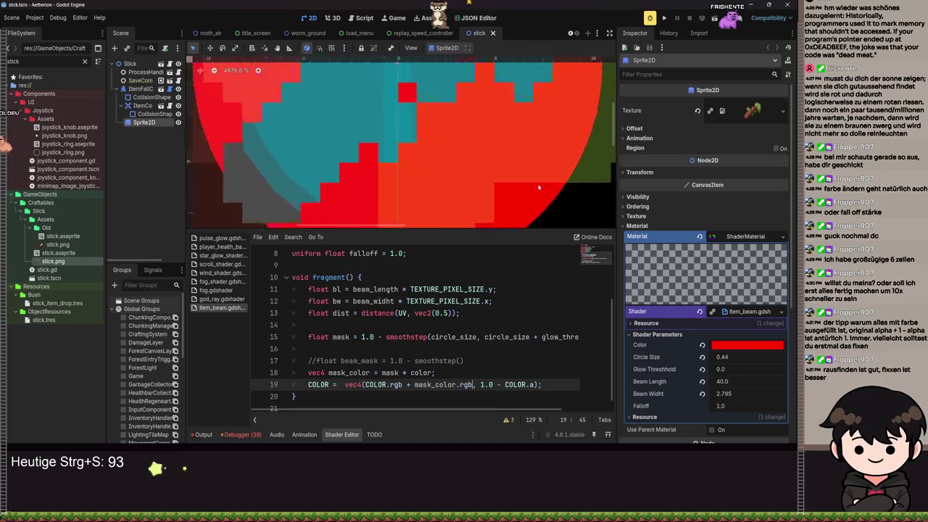
scroll(535, 194, "down", 5)
scroll(459, 174, "up", 7)
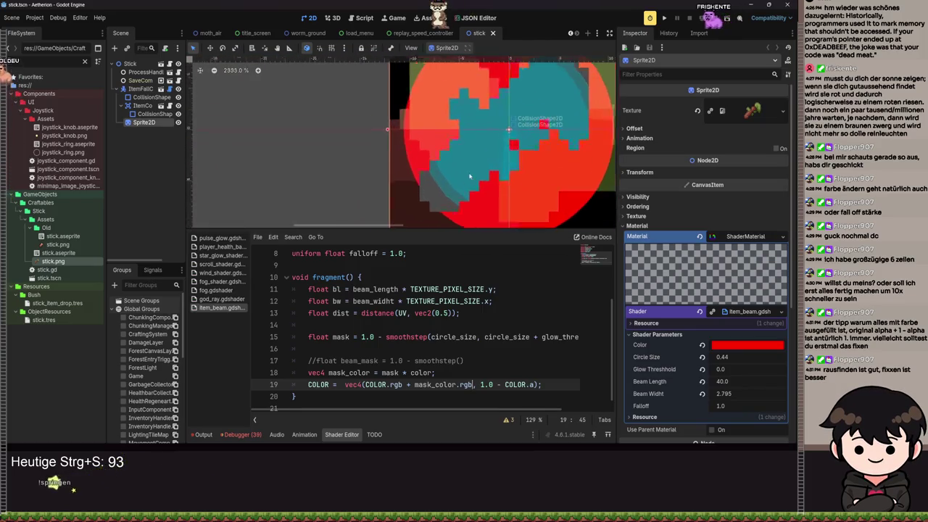
scroll(459, 175, "down", 5)
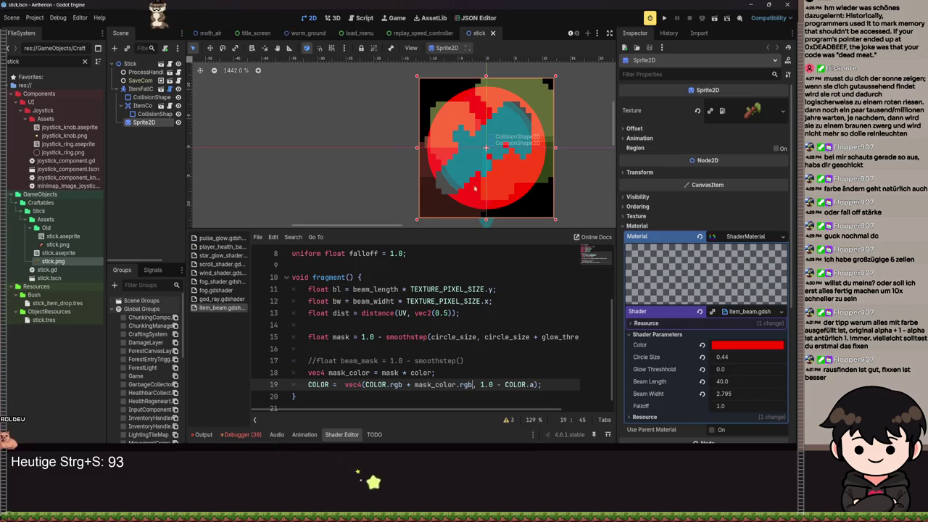
left_click(313, 360)
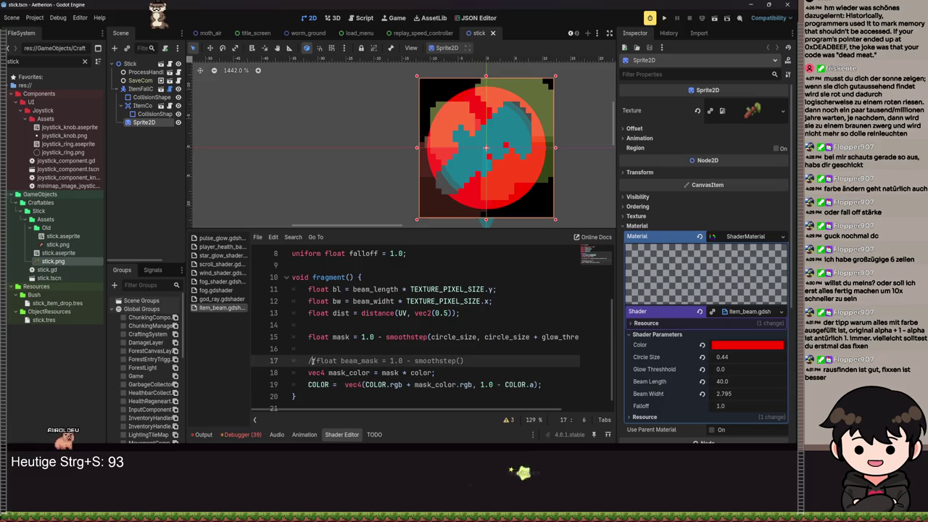
left_click(307, 336)
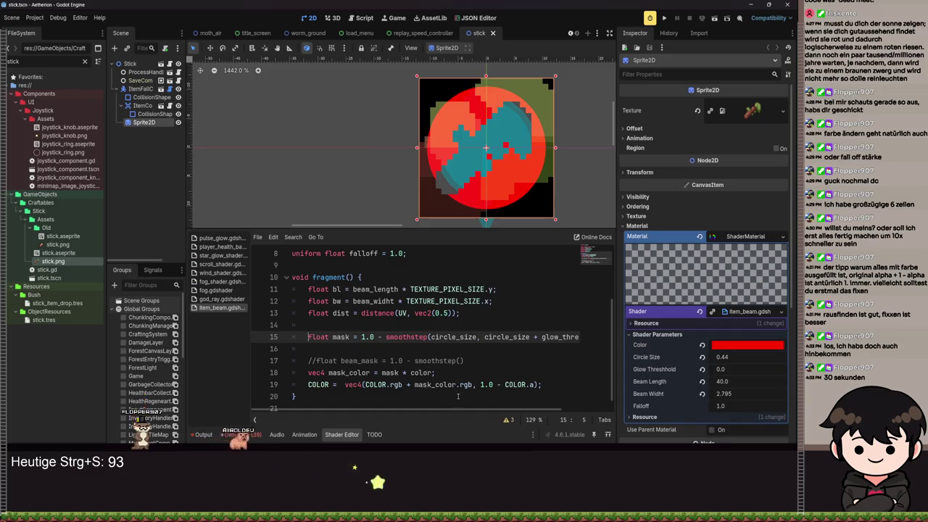
left_click(343, 384)
key("BackSpace")
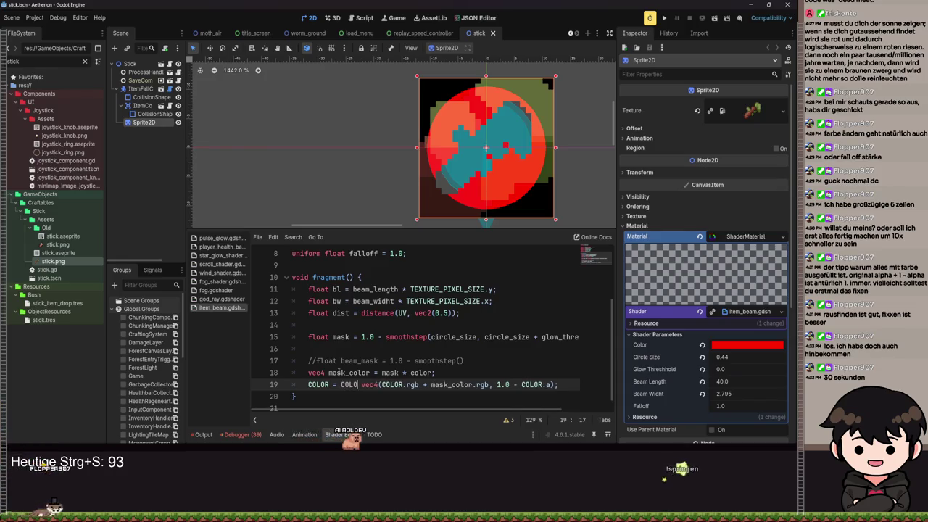
type("COLOR.rgb ")
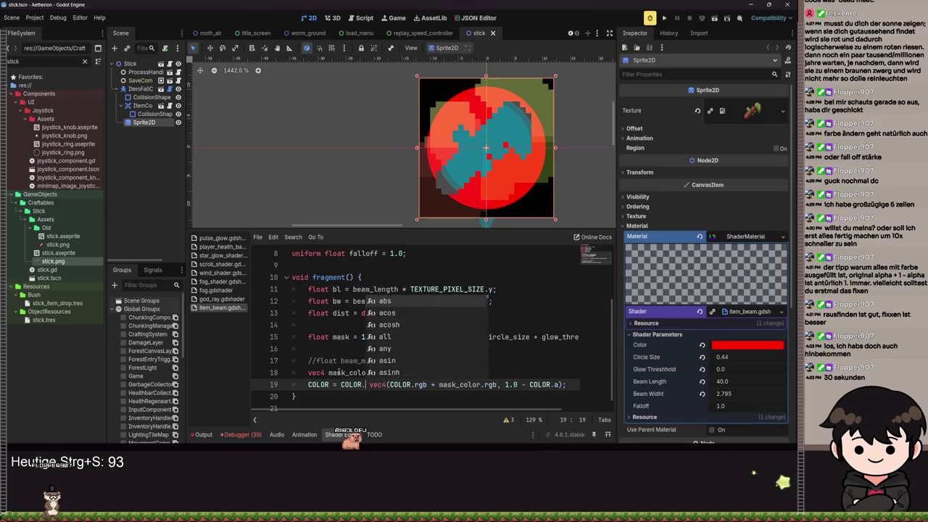
type("+")
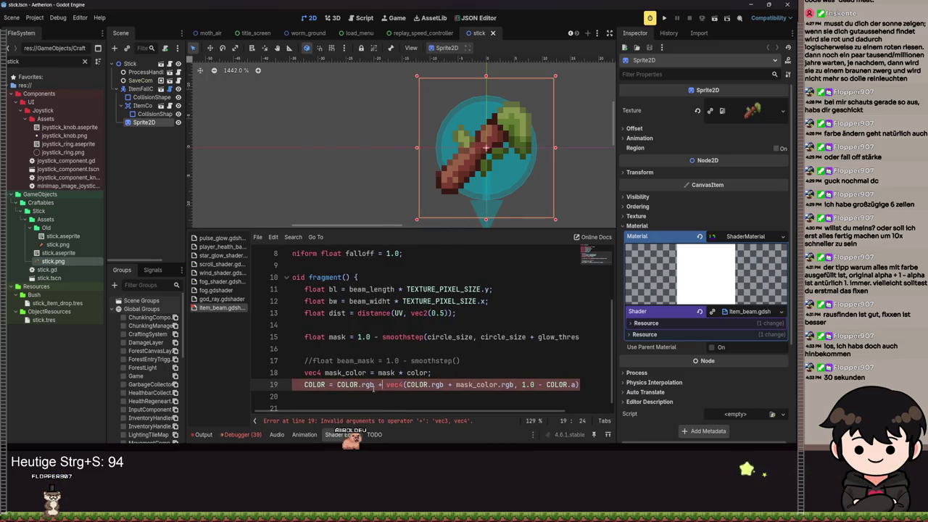
key("BackSpace")
key("BackSpace")
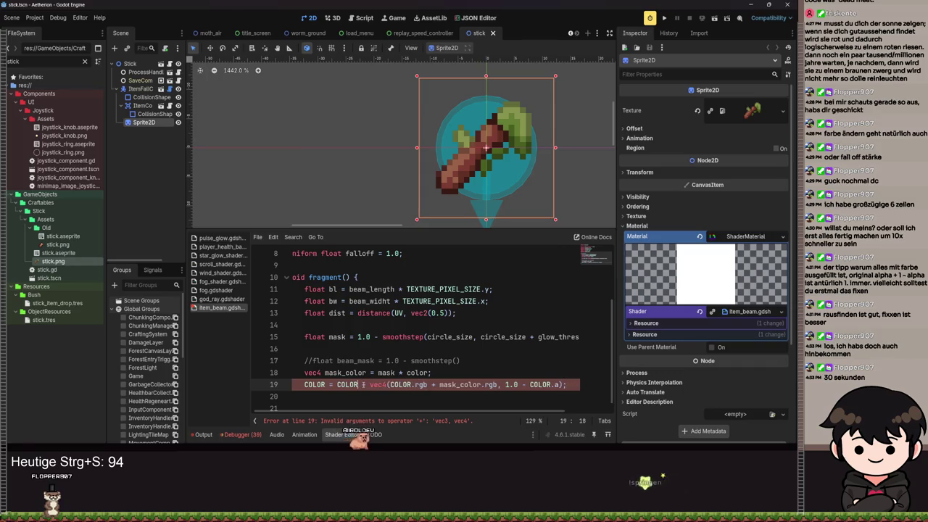
key("ctrl+s")
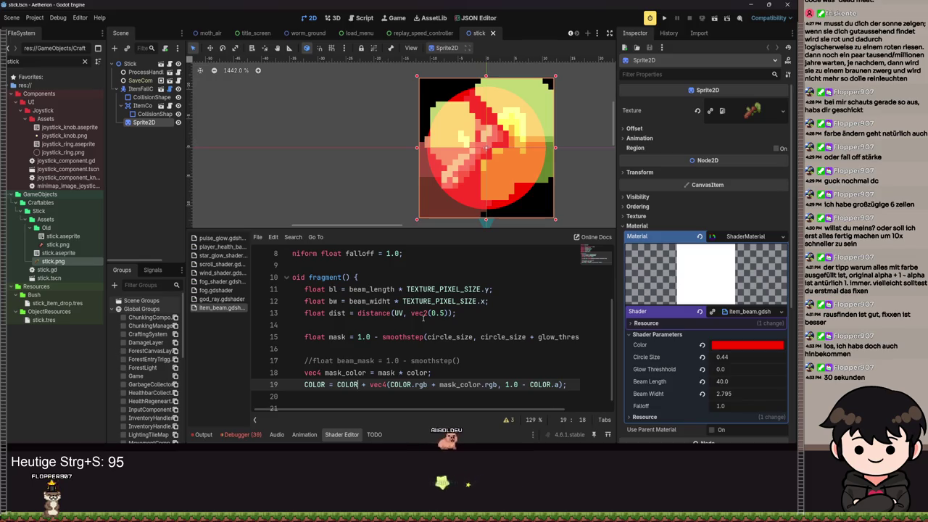
scroll(557, 164, "down", 4)
scroll(557, 165, "right", 5)
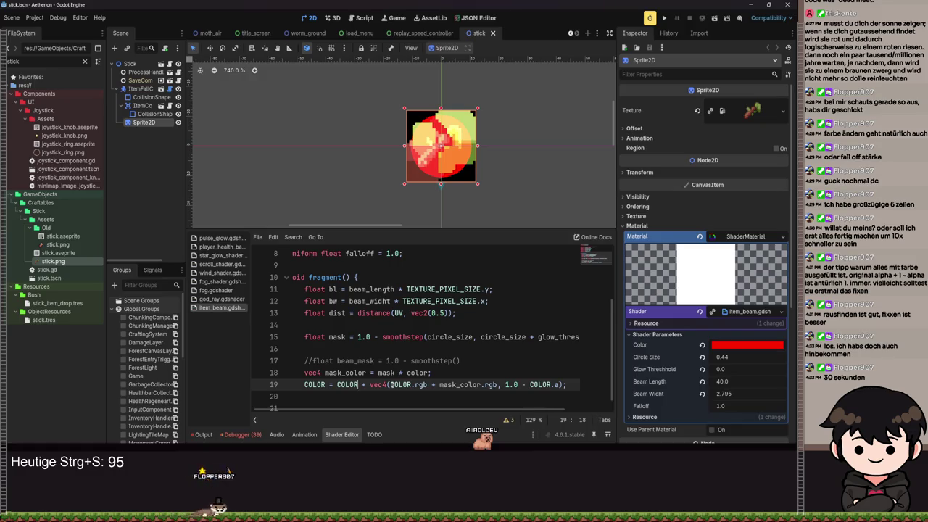
key("BackSpace")
key("BackSpace")
key("BackSpace")
key("Delete")
key("Delete")
key("ctrl+Right")
key("ctrl+Right")
key("ctrl+Right")
key("BackSpace")
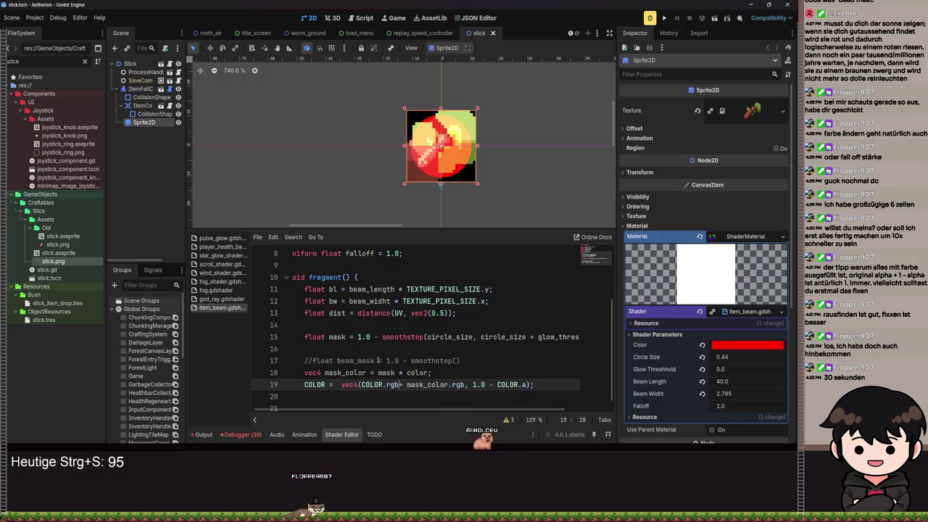
key("ctrl+s")
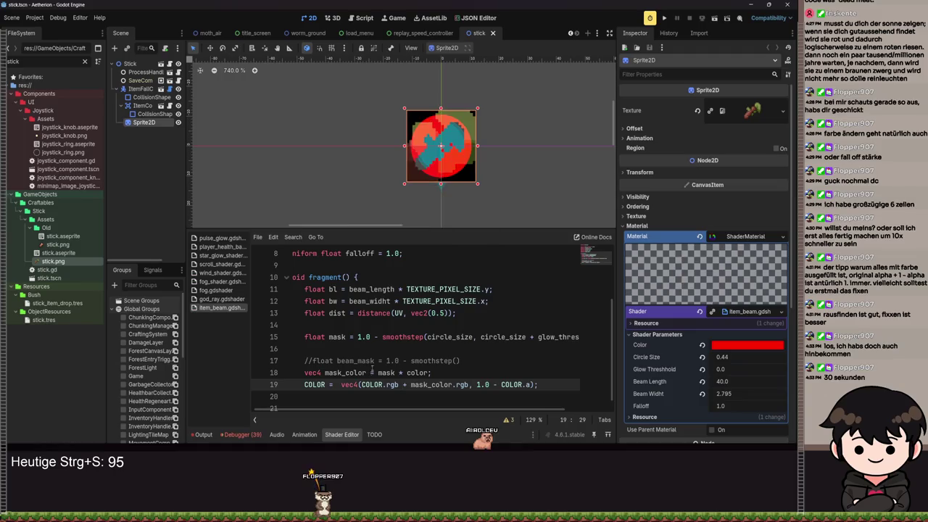
left_click_drag(361, 385, 470, 385)
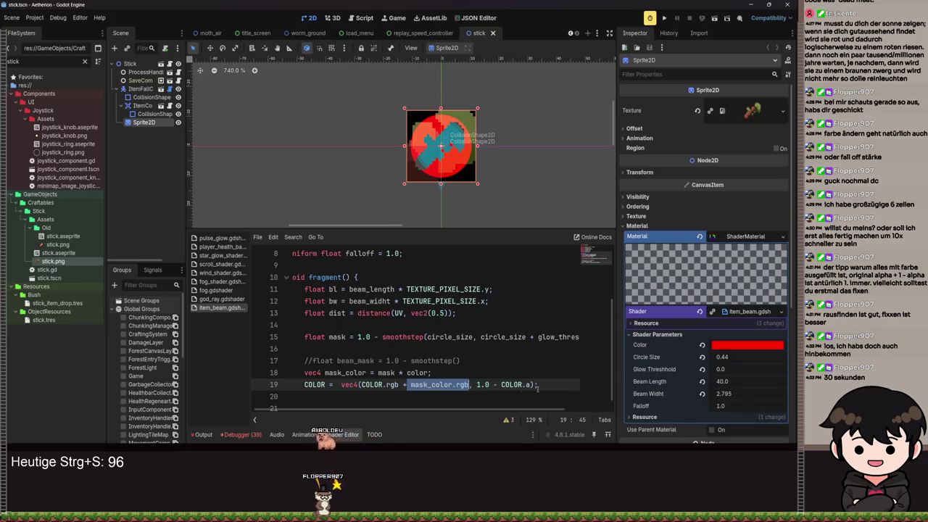
scroll(435, 174, "up", 5)
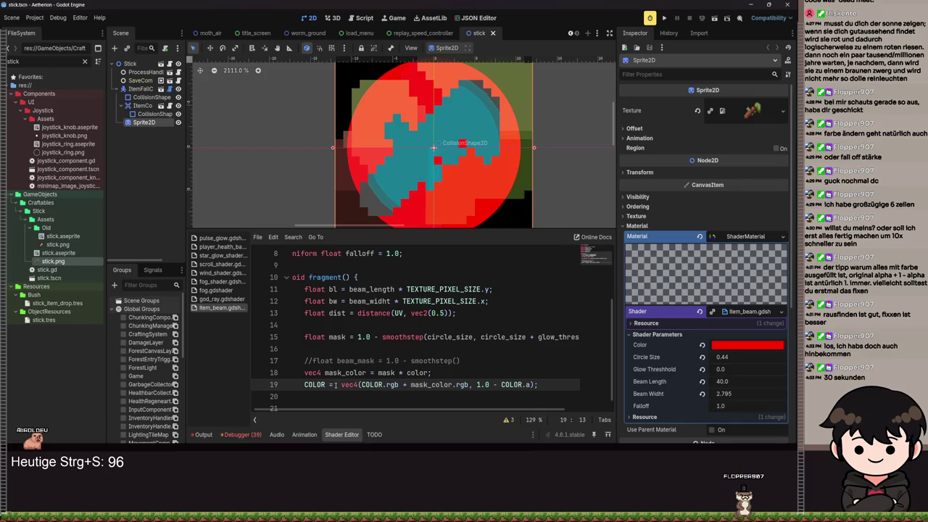
- Add a COLOR + term to line 19, then remove it again and save
type("COLOR")
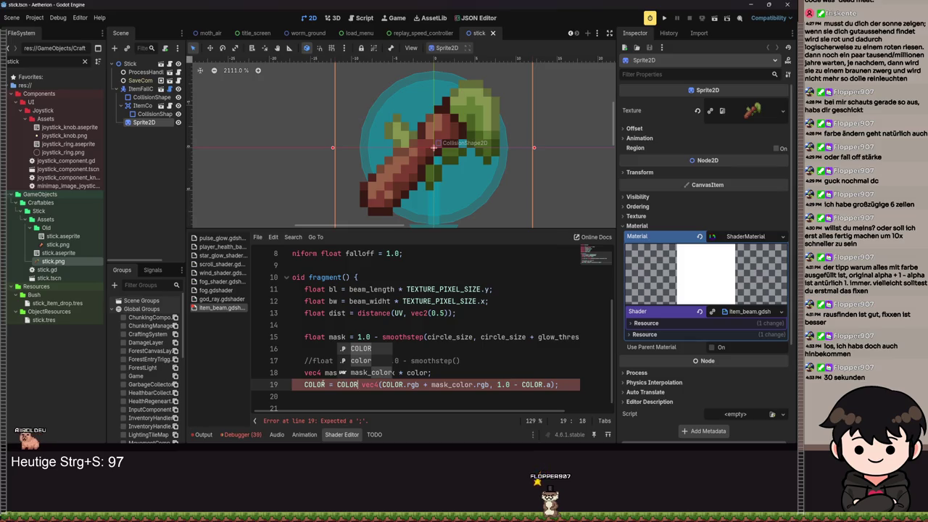
type("+")
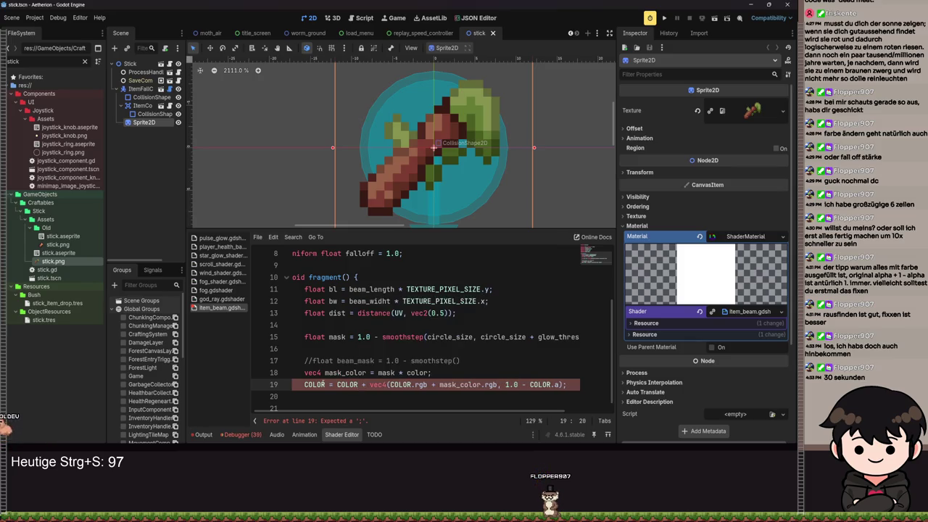
left_click(398, 385)
key("ctrl+s")
left_click_drag(440, 385, 389, 385)
key("BackSpace")
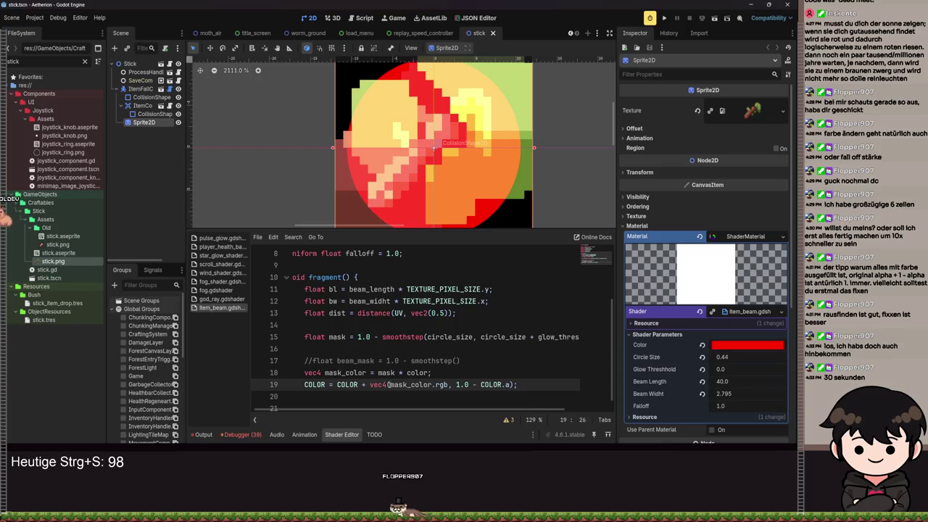
key("ctrl+s")
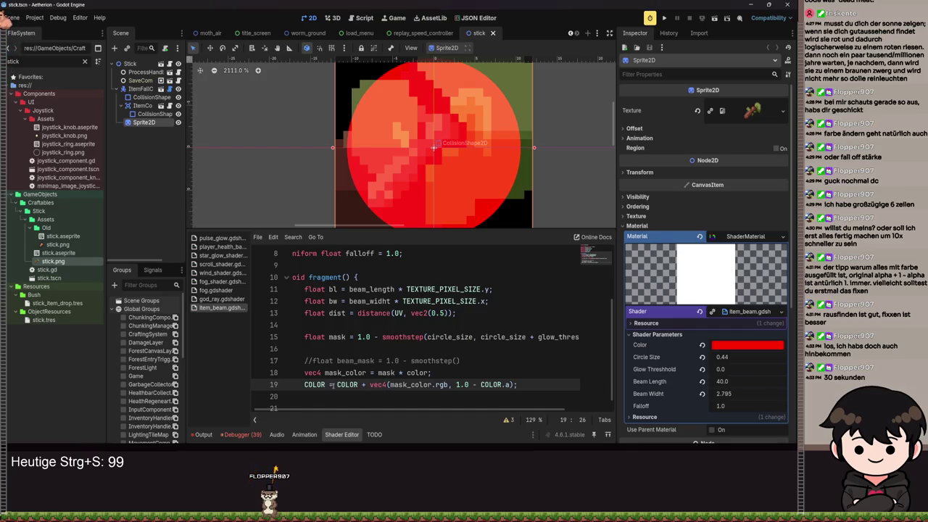
- Prefix line 19 with vec4(COLOR.rgb, 0.0 + COLOR.a) + before the mask term and save
type("vec")
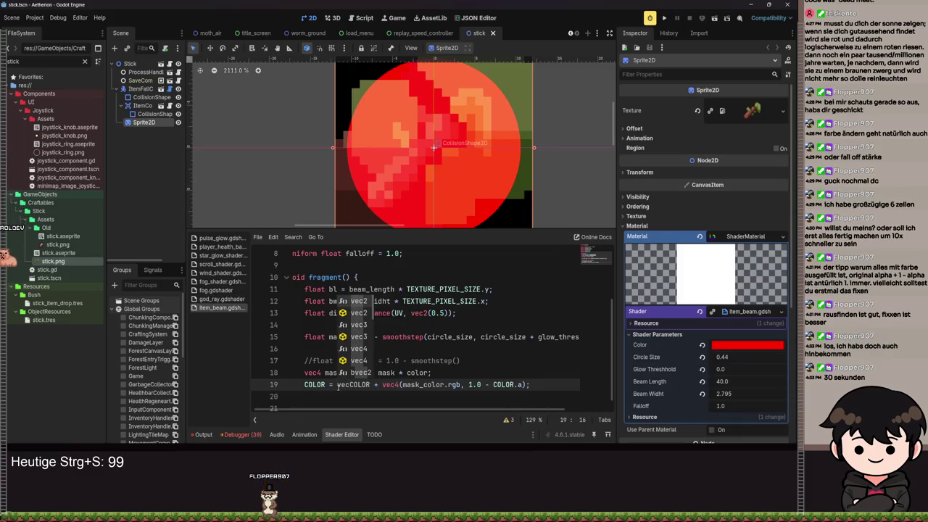
type("4(")
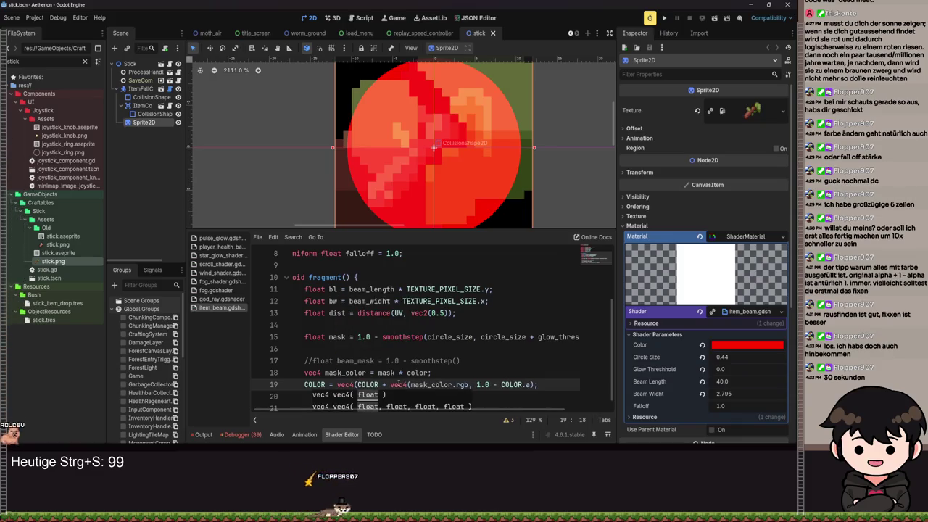
left_click(380, 385)
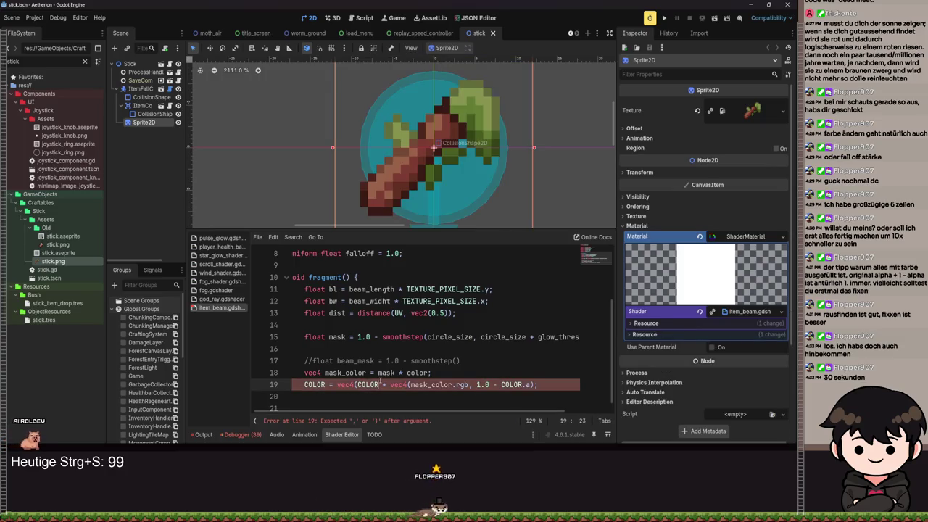
type(".rgb,")
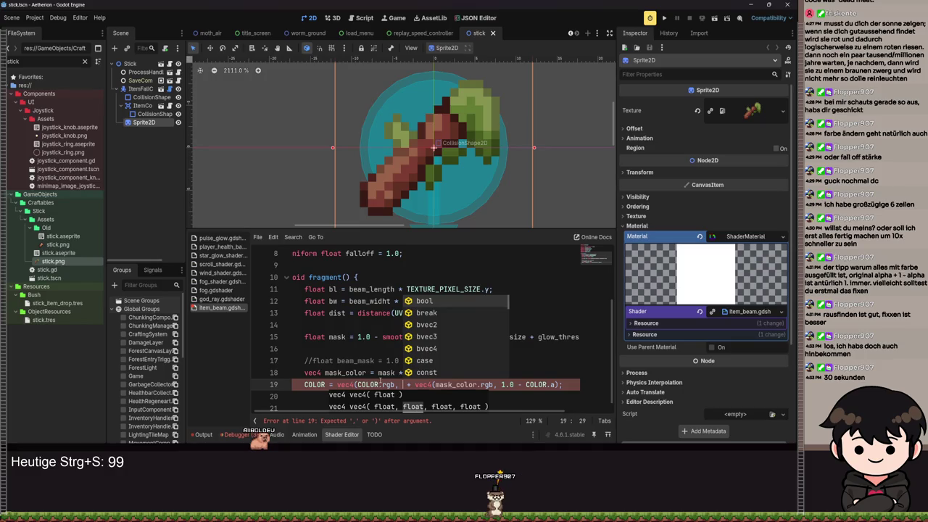
type("0.0 ")
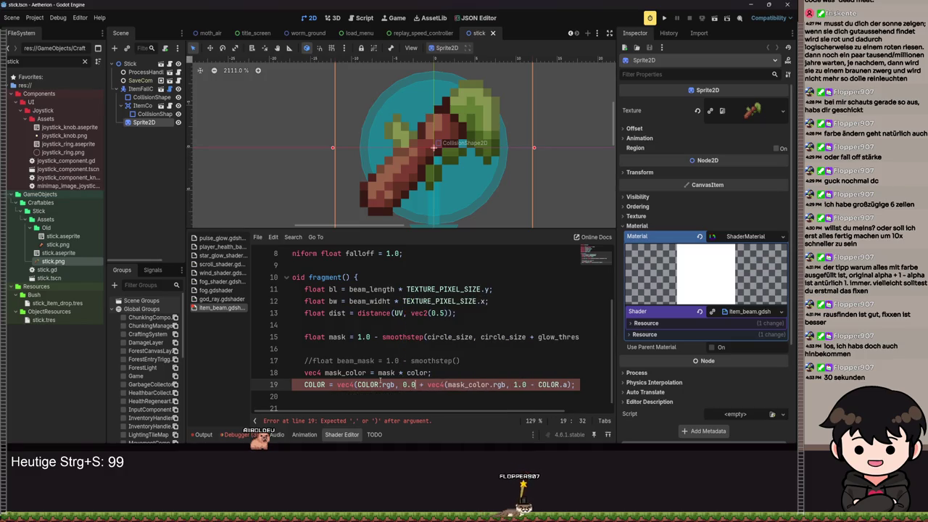
type("+")
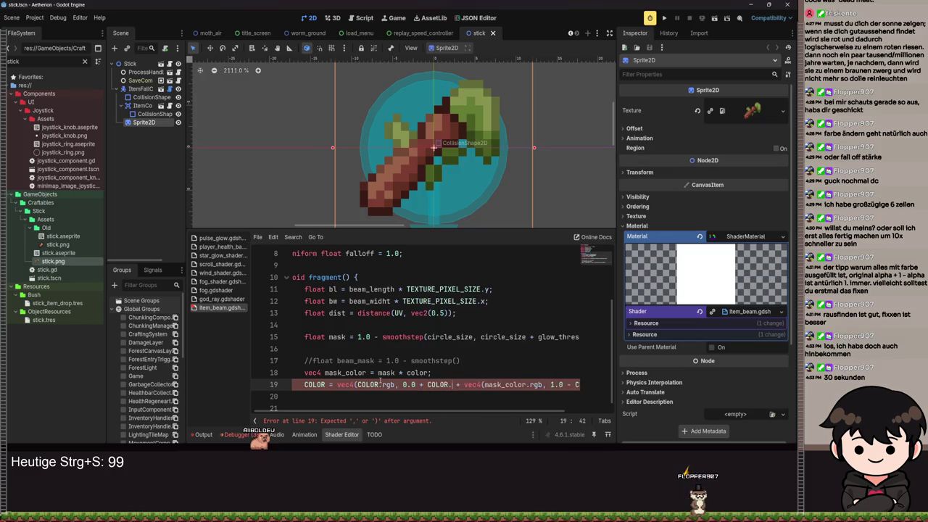
key("ctrl+s")
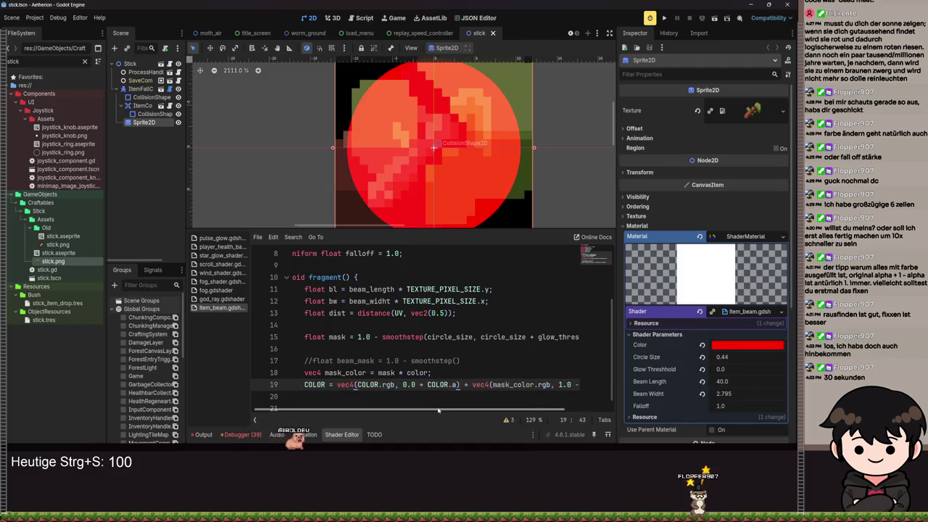
left_click_drag(435, 408, 438, 407)
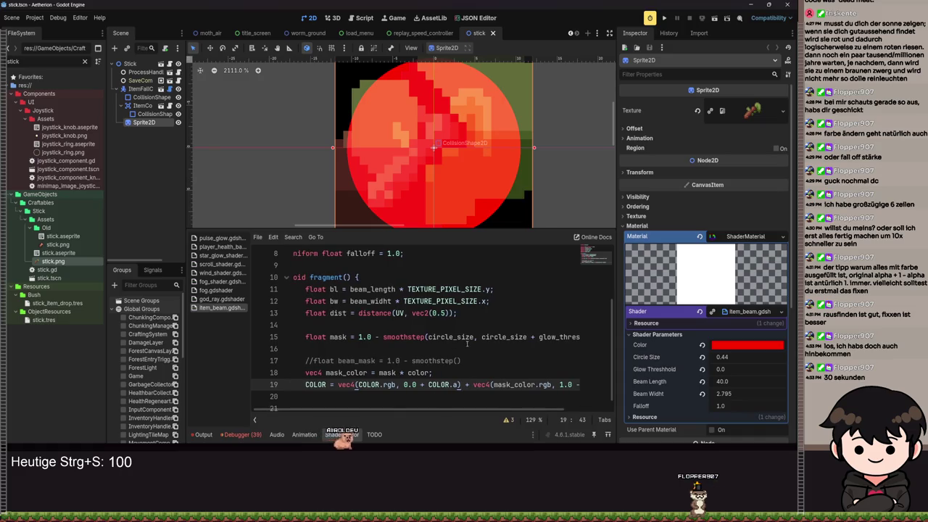
- Change the first alpha term on line 19 to 0.0 - COLOR.a and save
scroll(465, 344, "down", 1, "ctrl")
scroll(537, 410, "right", 2)
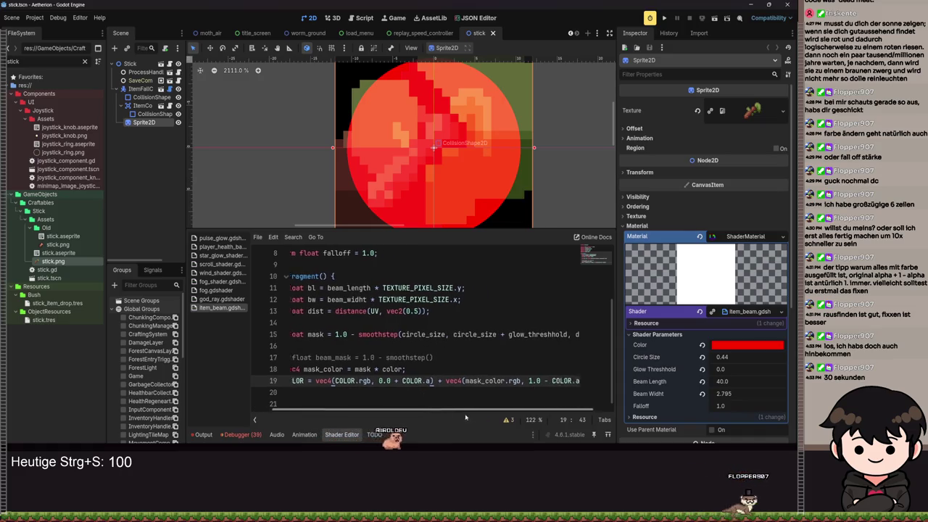
scroll(536, 410, "left", 2)
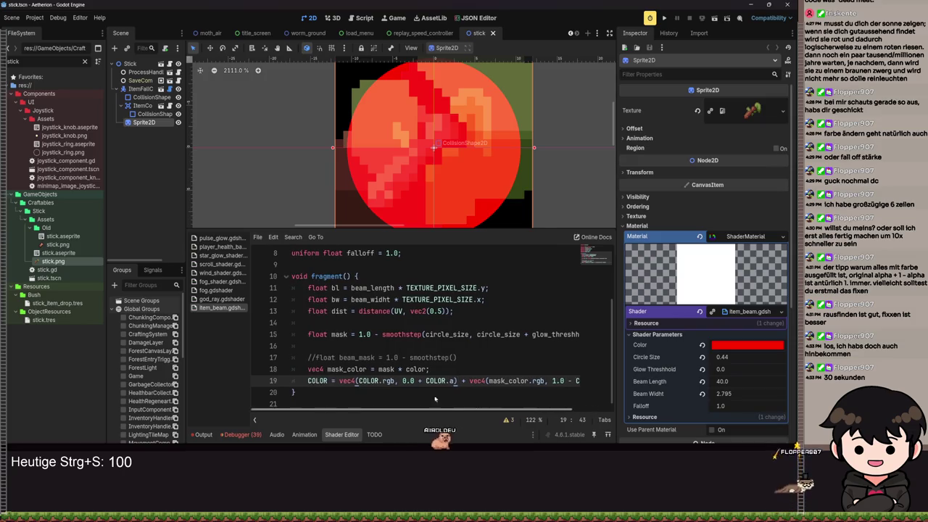
scroll(429, 226, "down", 4)
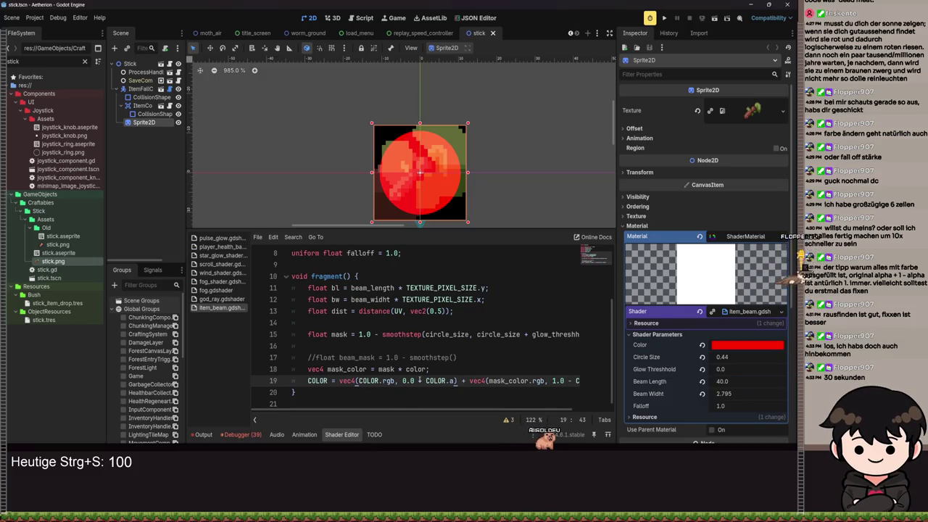
type("1")
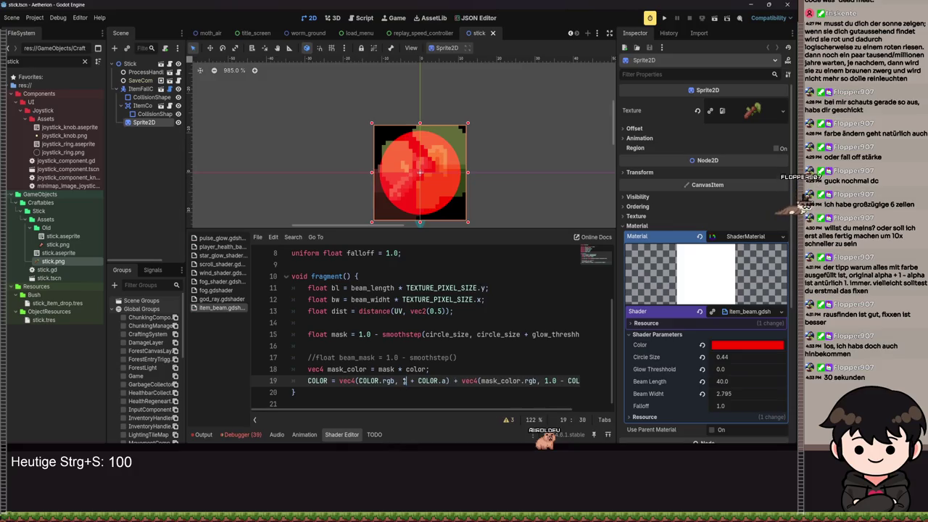
type(".0")
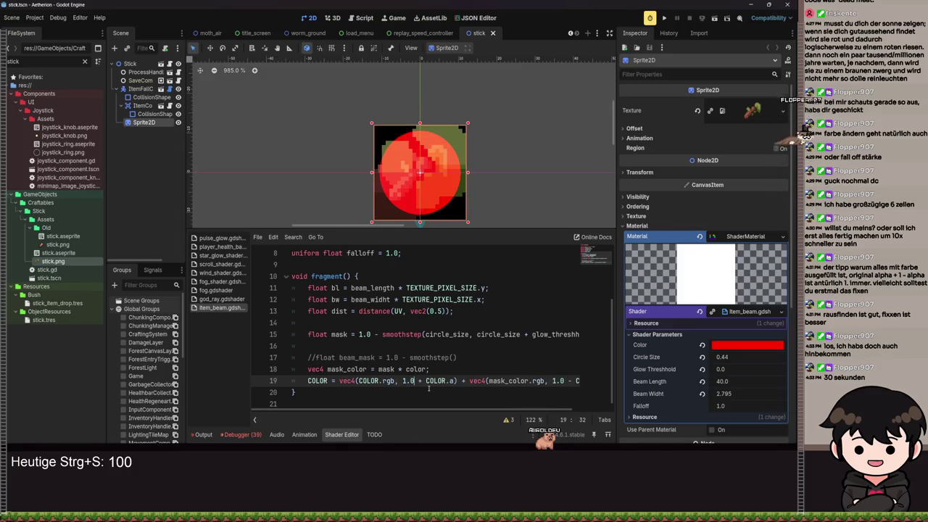
key("BackSpace")
key("BackSpace")
type("-")
key("ctrl+s")
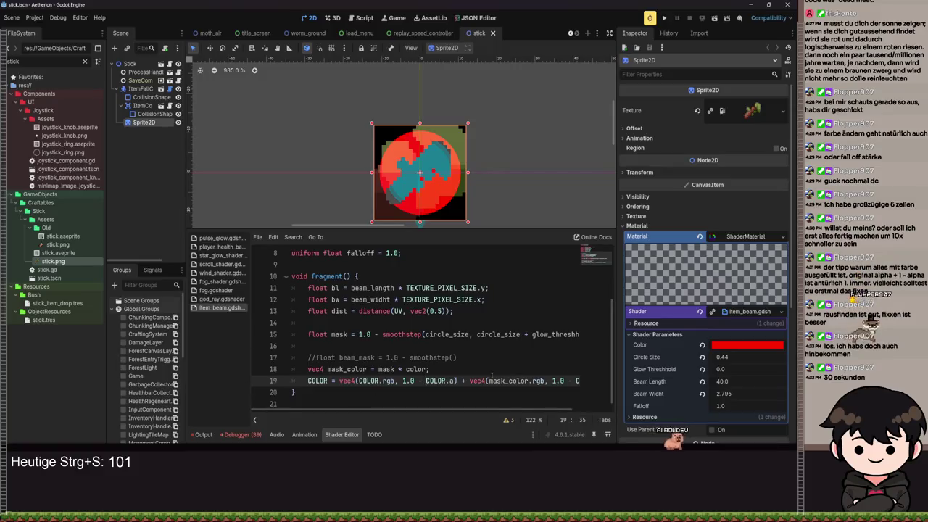
left_click(410, 381)
key("BackSpace")
type("0")
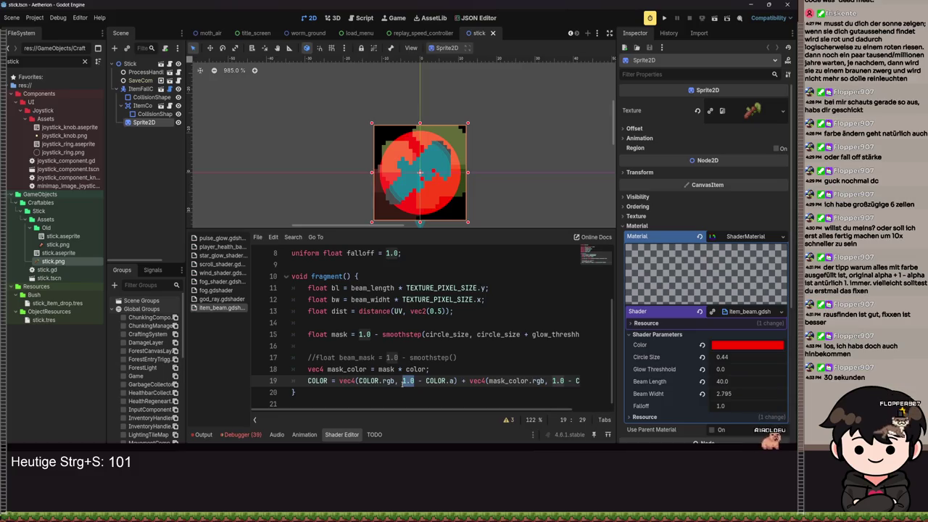
key("ctrl+s")
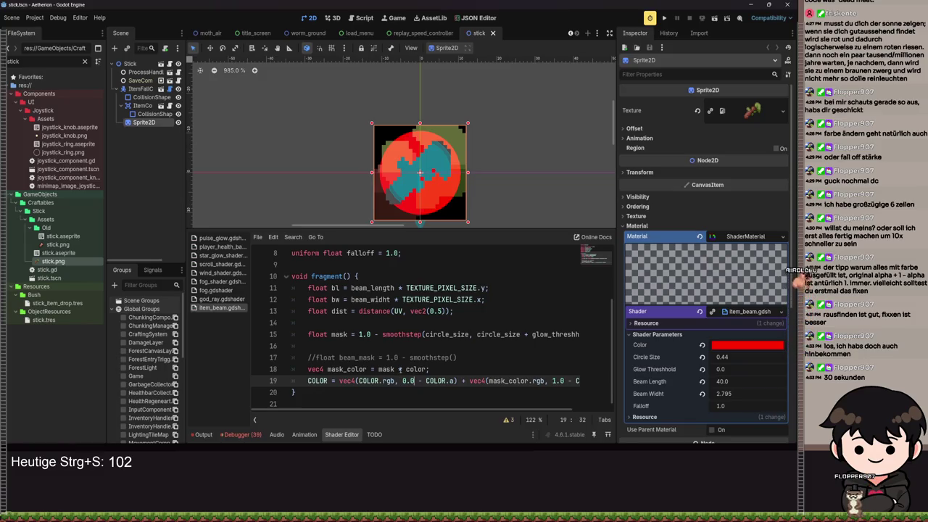
- Set the mask term's alpha to 0.0 - COLOR.a and save, turning the sprite cyan
right_click(400, 370)
key("Escape")
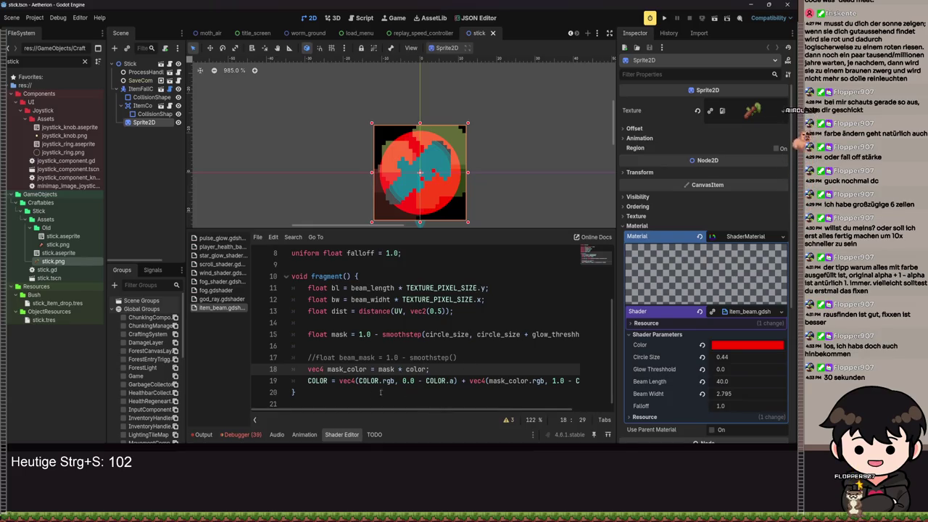
left_click_drag(504, 406, 534, 407)
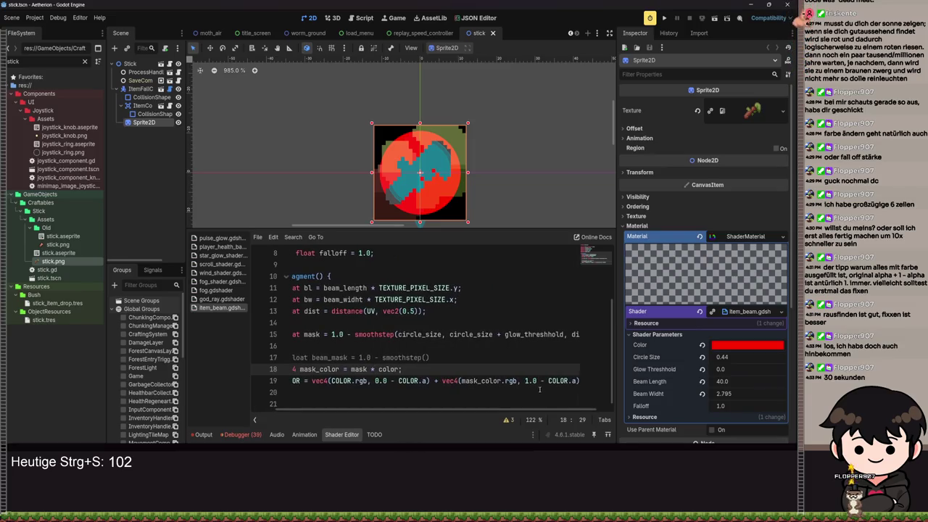
left_click(533, 381)
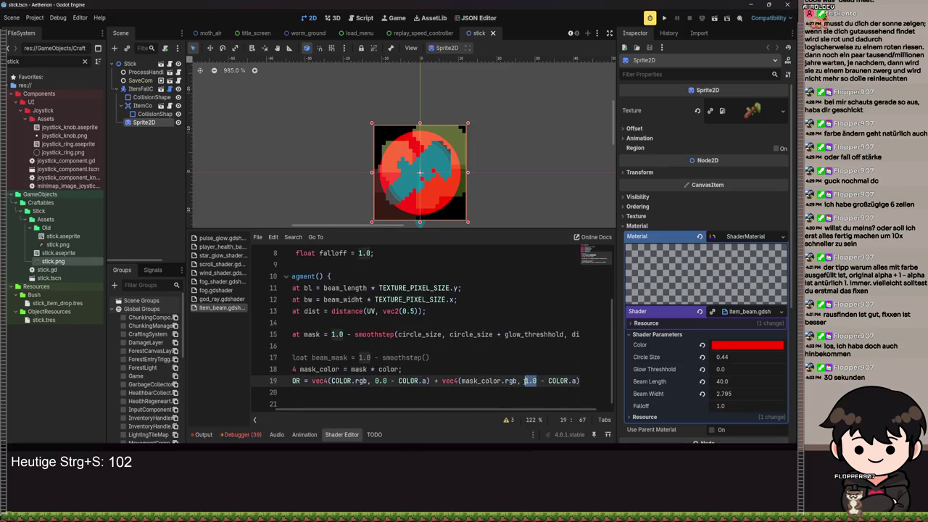
type("0.0")
key("ctrl+s")
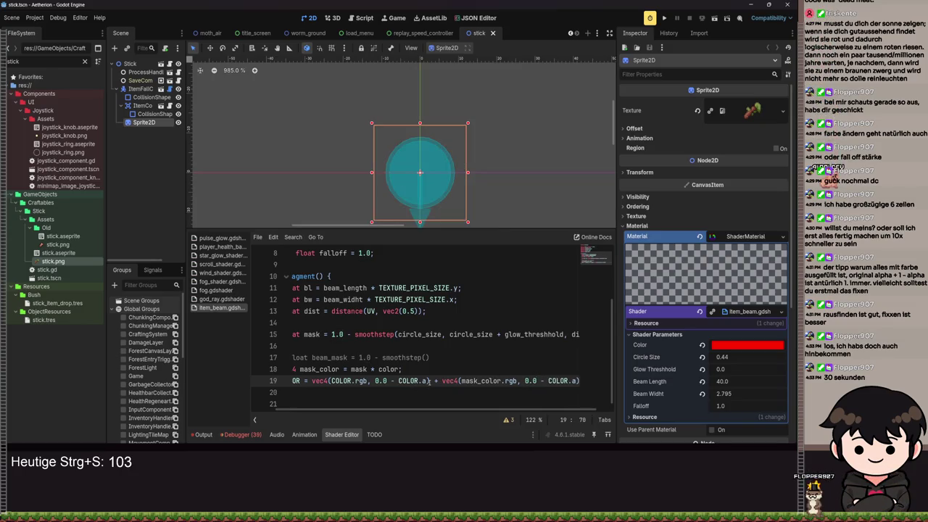
left_click_drag(425, 380, 324, 382)
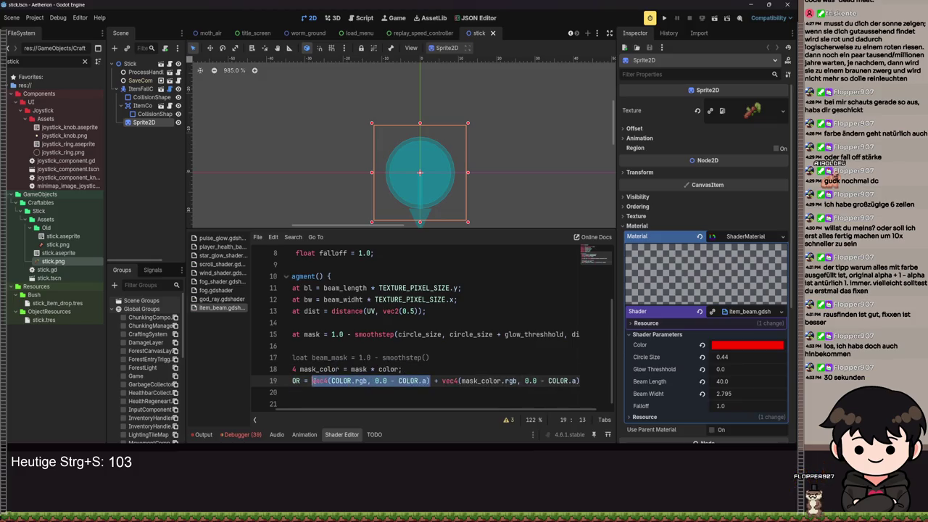
- Replace the first vec4 term with COLOR, giving COLOR + vec4(mask_color.rgb, 0.0 - COLOR.a), and save
type("CO")
key("ctrl+s")
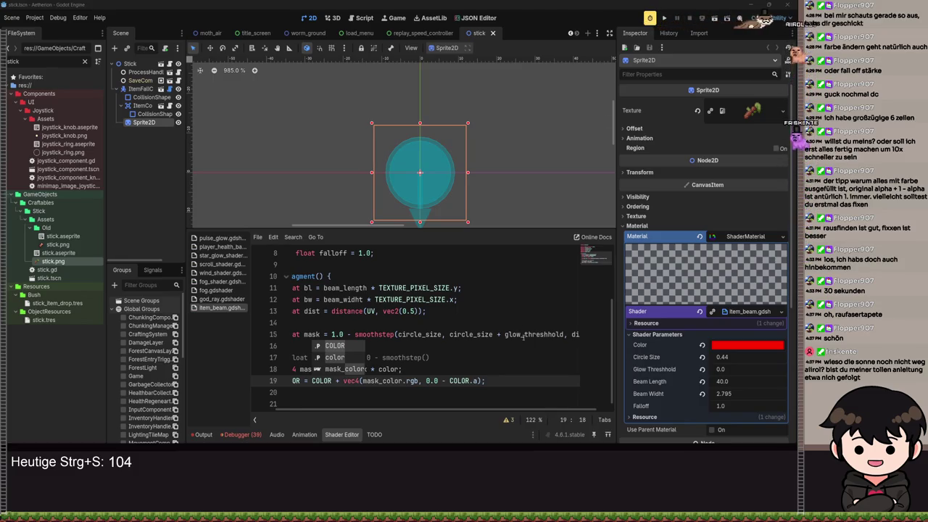
left_click(520, 372)
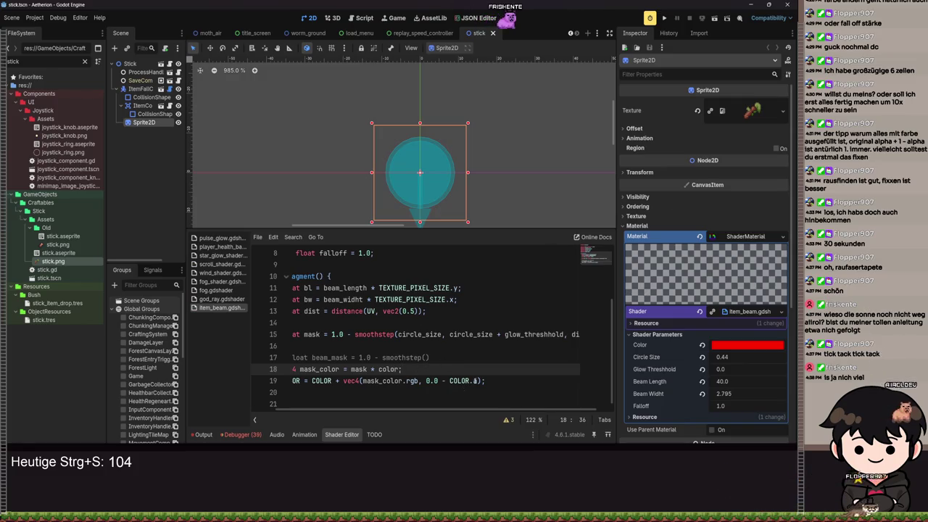
left_click(489, 380)
left_click_drag(489, 380, 246, 385)
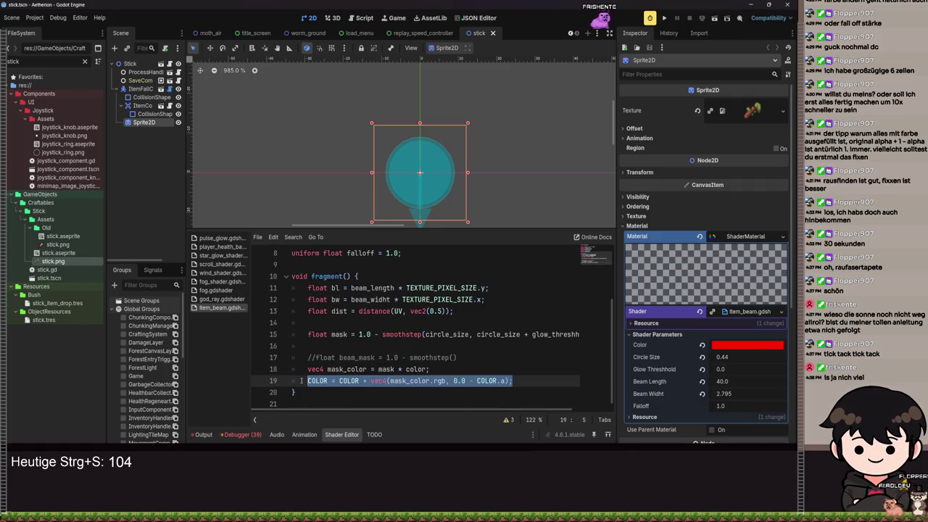
mouse_move(300, 380)
left_mouse_down()
mouse_move(312, 287)
mouse_move(353, 370)
left_mouse_up()
left_click(341, 343)
left_click(344, 368)
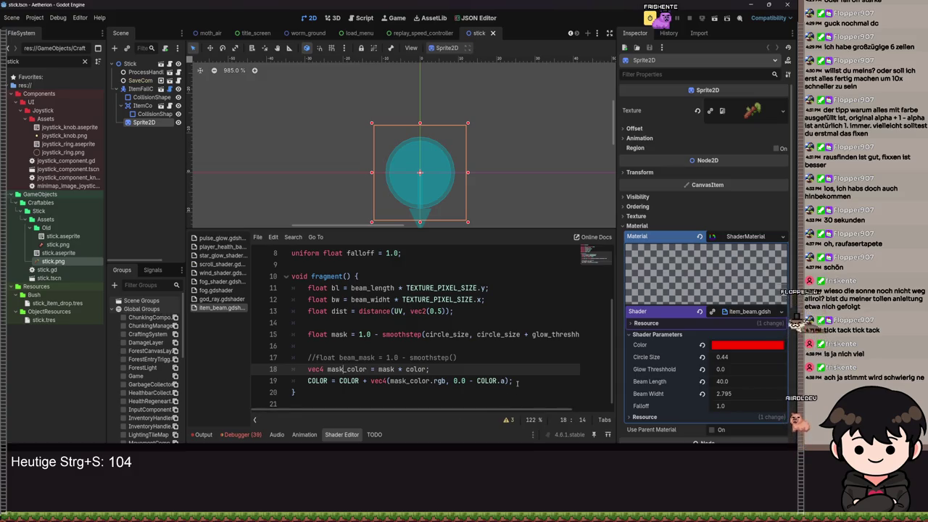
left_click_drag(514, 381, 431, 369)
key("BackSpace")
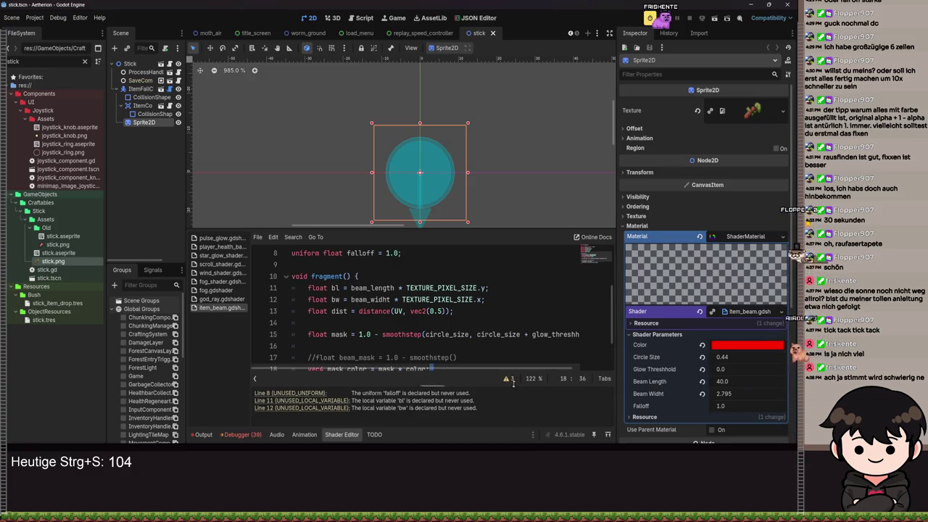
key("ctrl+z")
left_click(513, 381)
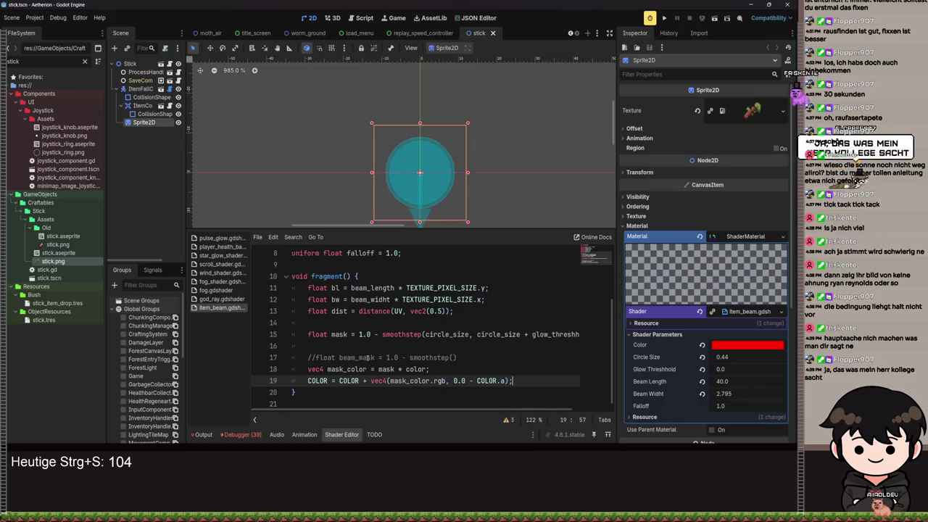
left_click_drag(455, 358, 303, 360)
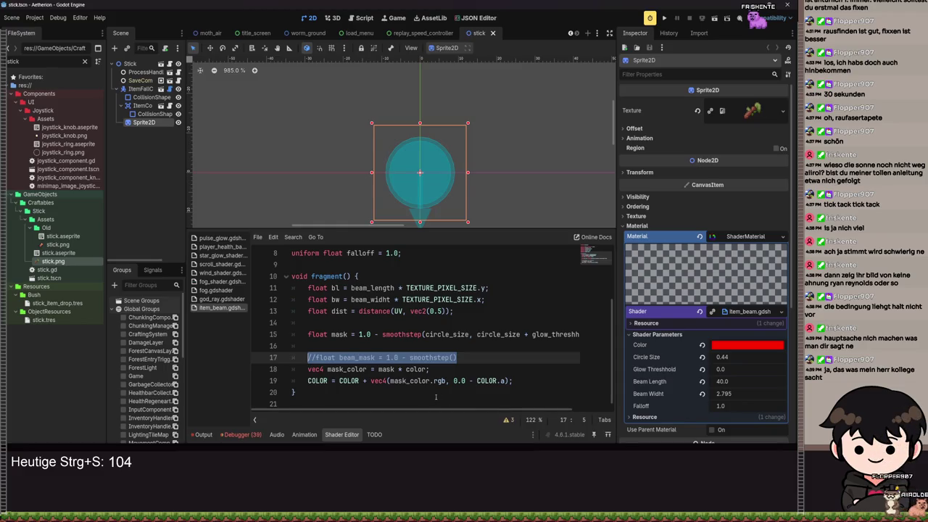
- Try mask alphas of 1.0 and .5, settling on 1.0 - COLOR.a for a red circle
left_click(456, 381)
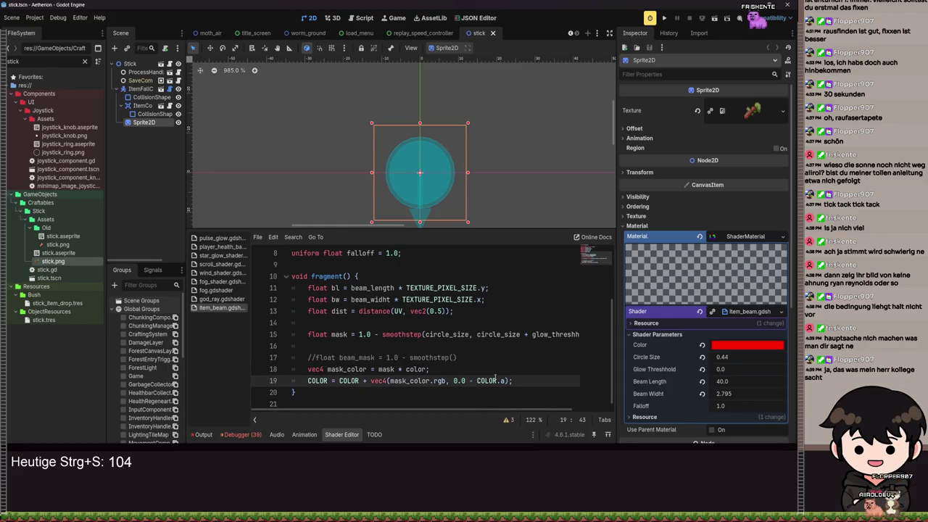
type("2")
key("ctrl+s")
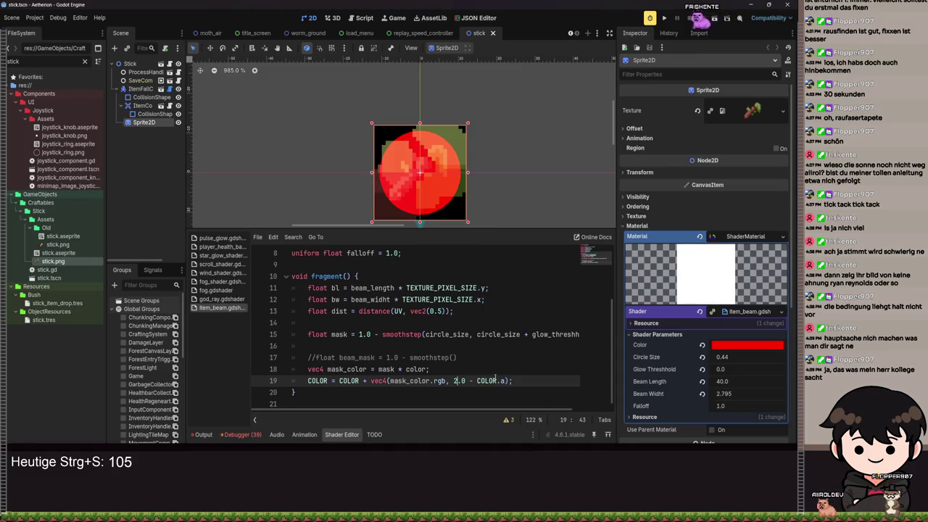
key("ctrl+s")
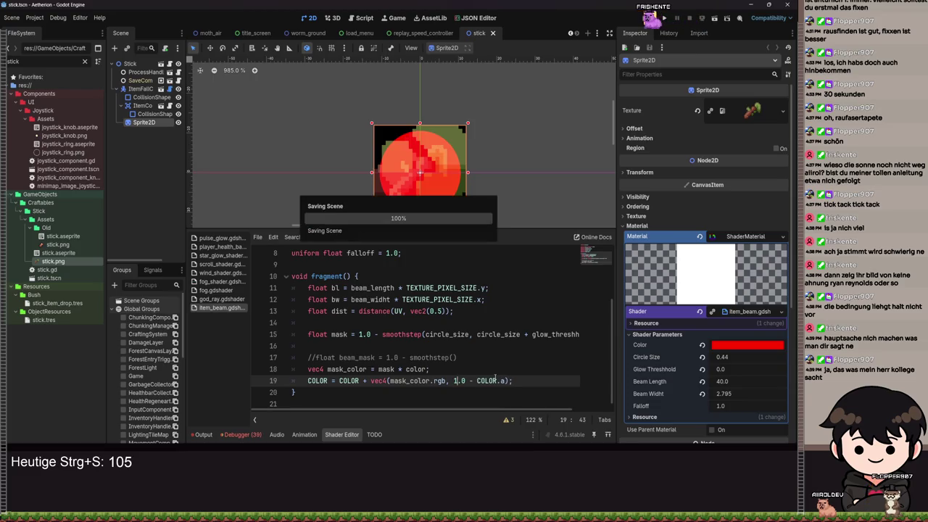
type(".5")
key("ctrl+s")
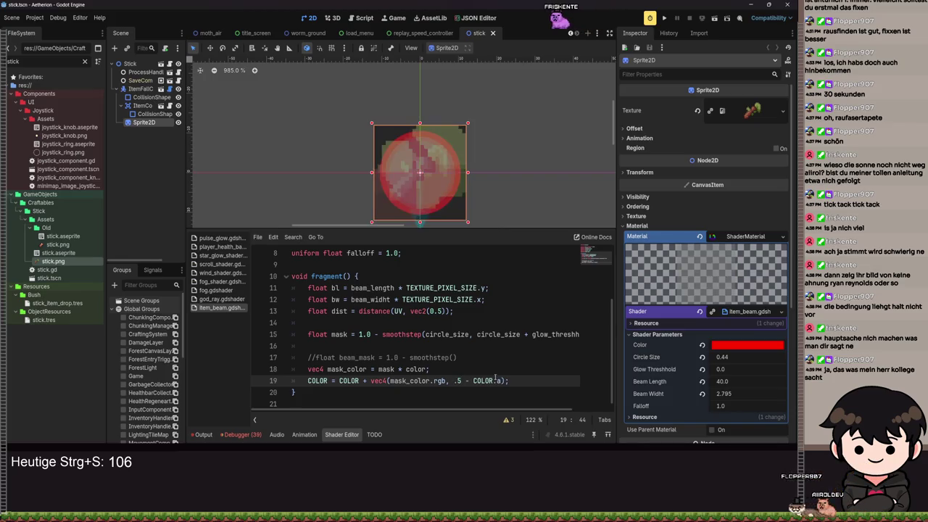
key("ctrl+s")
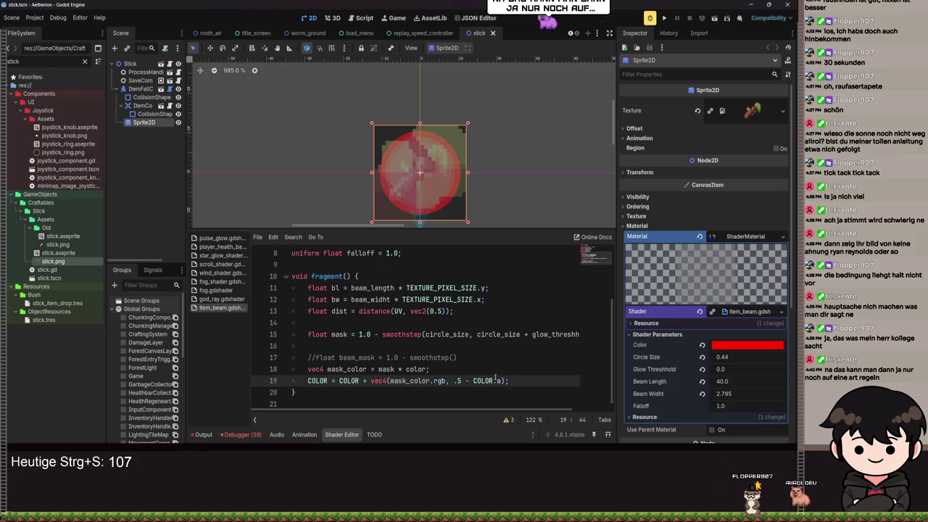
key("BackSpace")
key("BackSpace")
type("1.0")
key("ctrl+s")
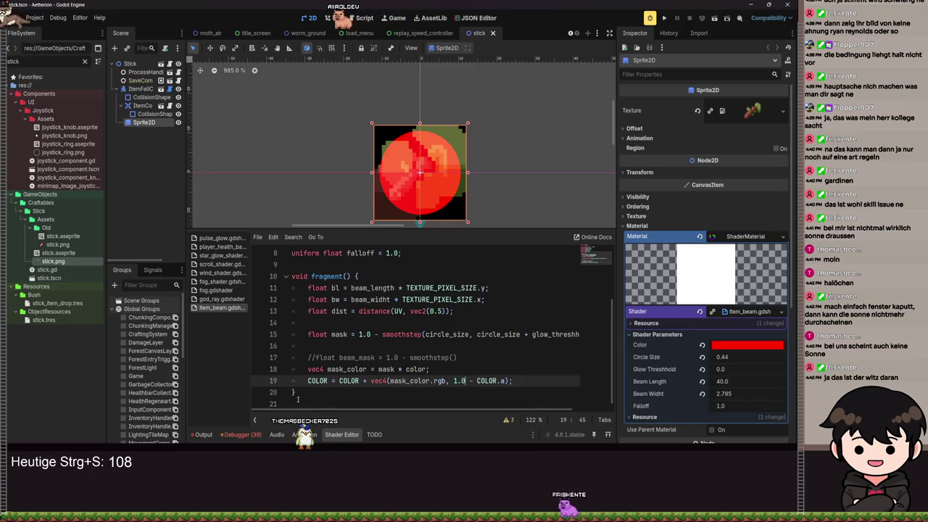
left_click(280, 358)
key("ctrl+a")
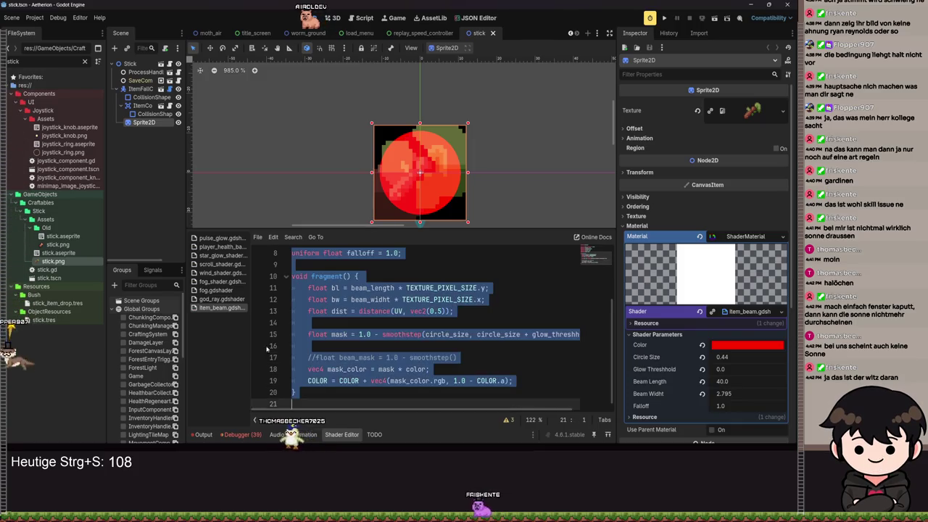
left_click(384, 321)
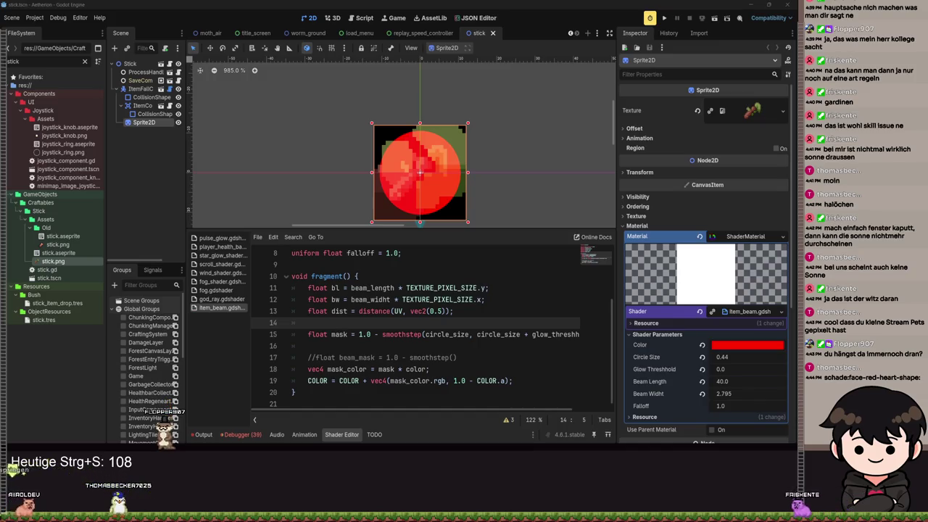
- Insert a new line 18: vec4 tex_col = texture(TEXTURE, UV);
left_click(476, 358)
key("Return")
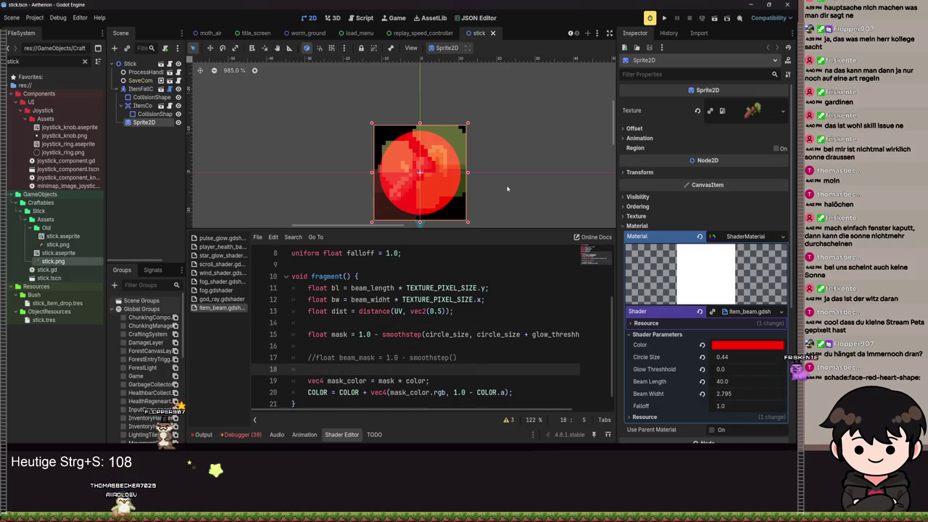
type("ve")
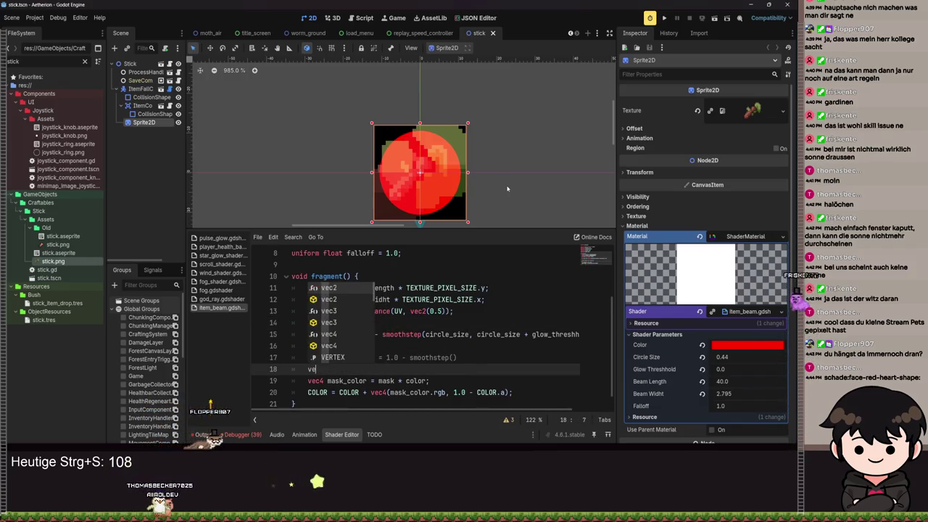
type("c4 tex")
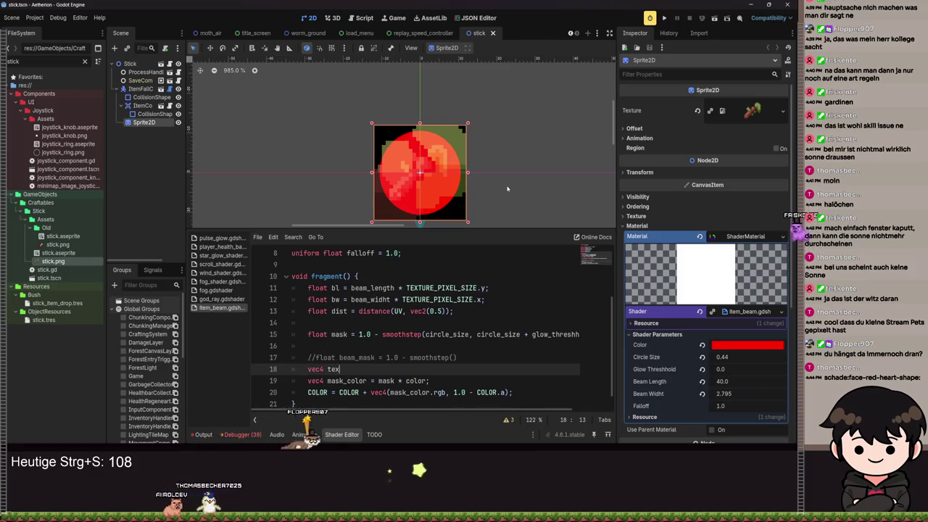
type("_c")
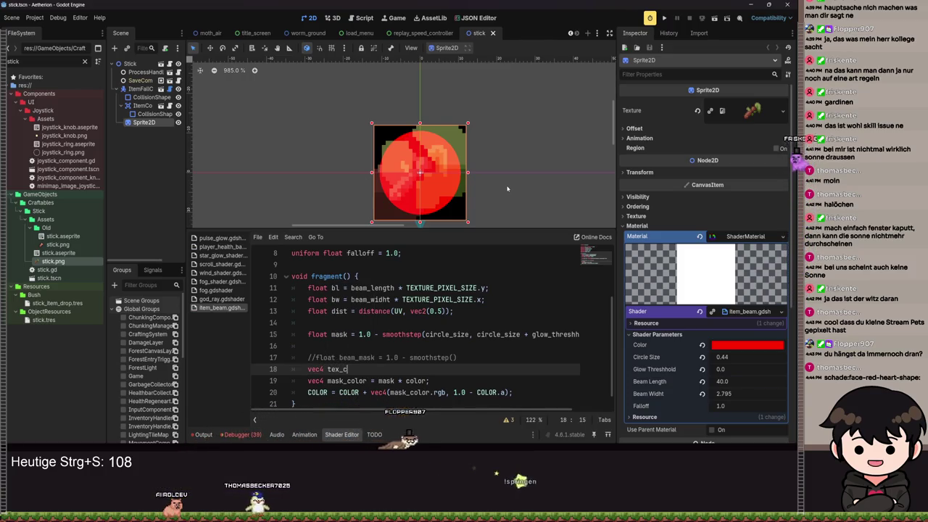
type("ol ")
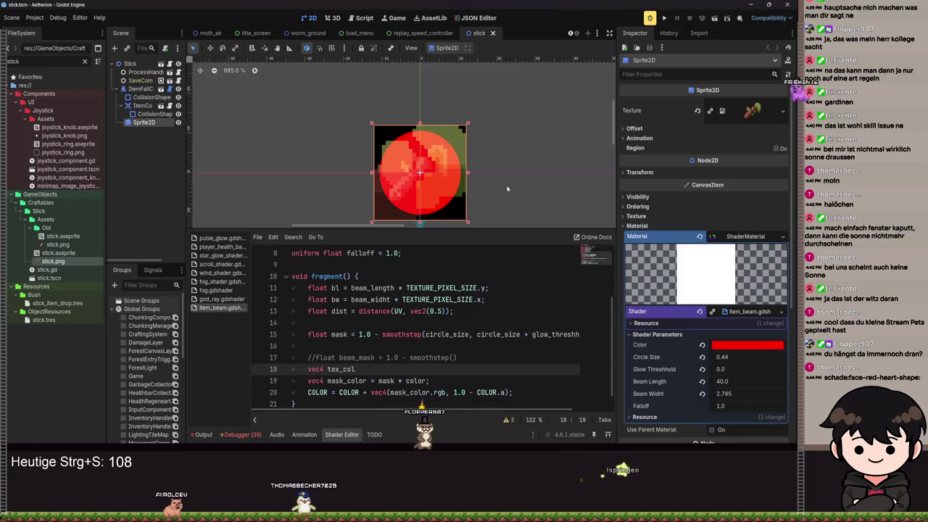
type("= texture(T")
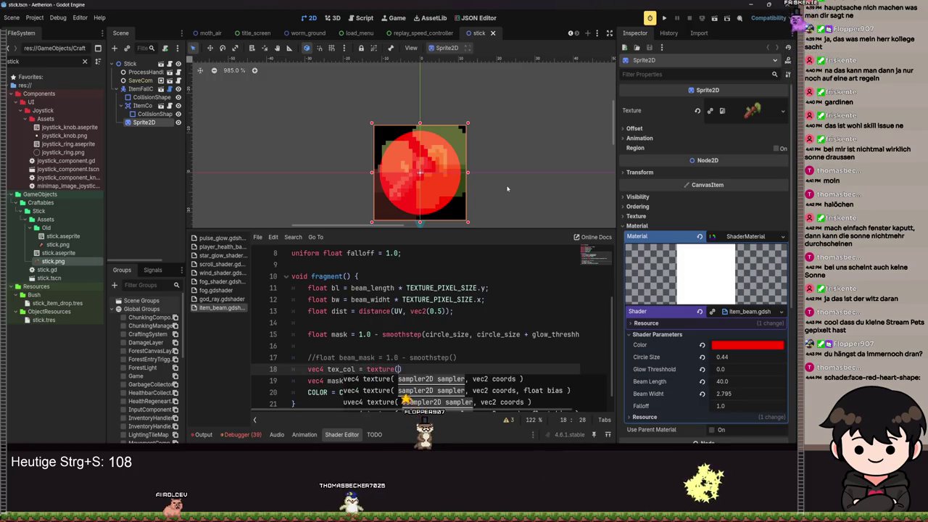
type("EXTURE,")
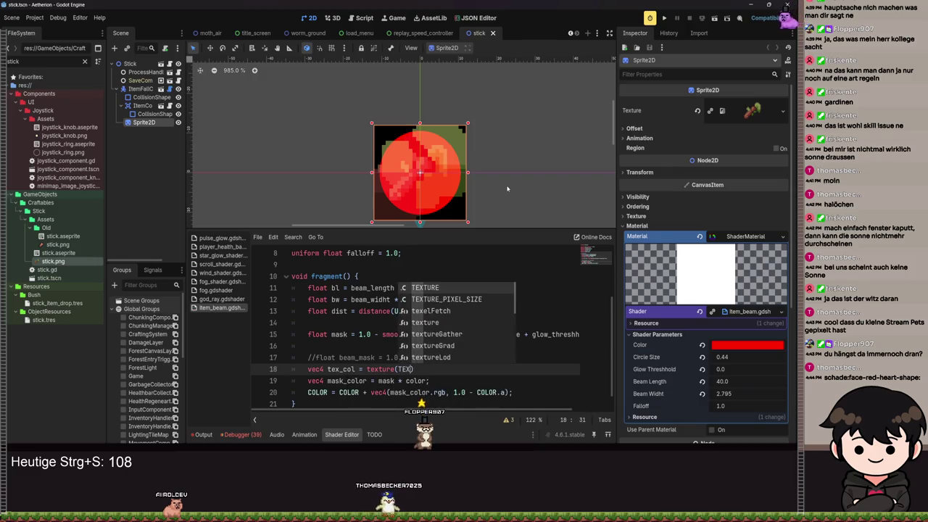
key("BackSpace")
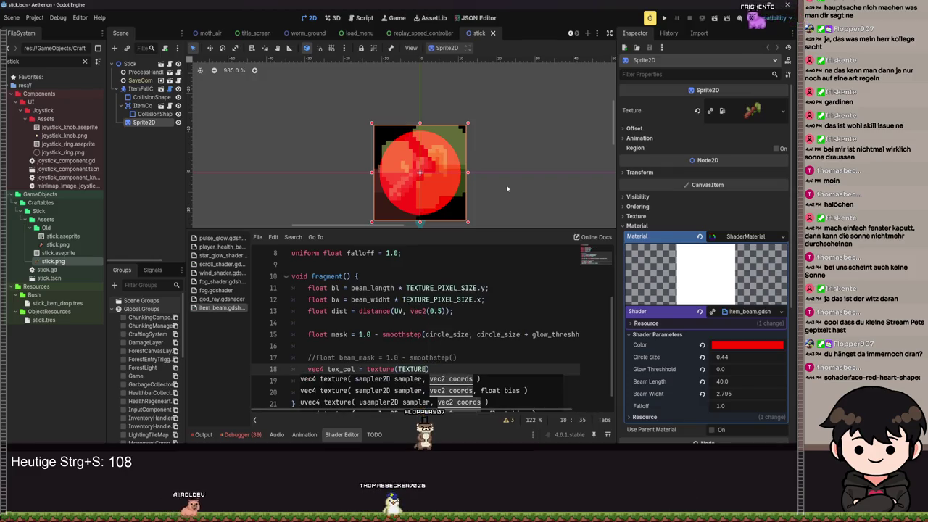
type(", UV")
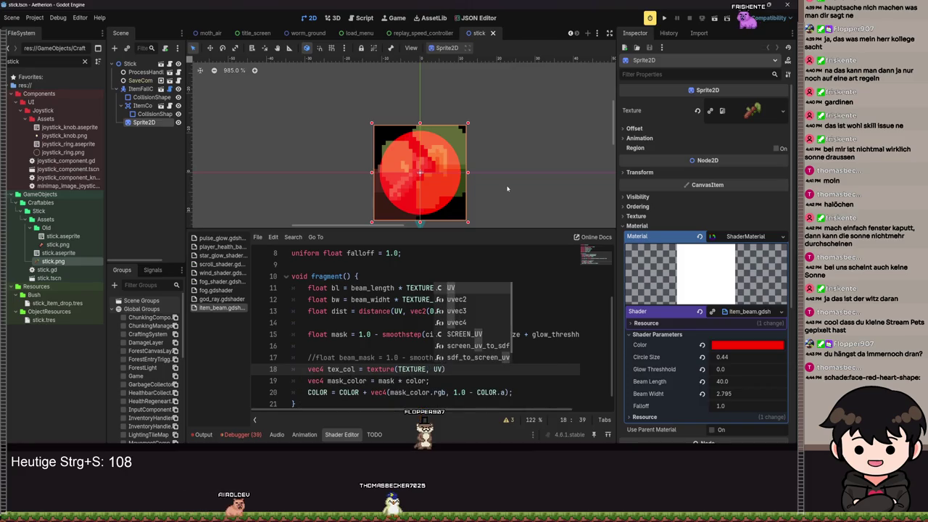
key("Escape")
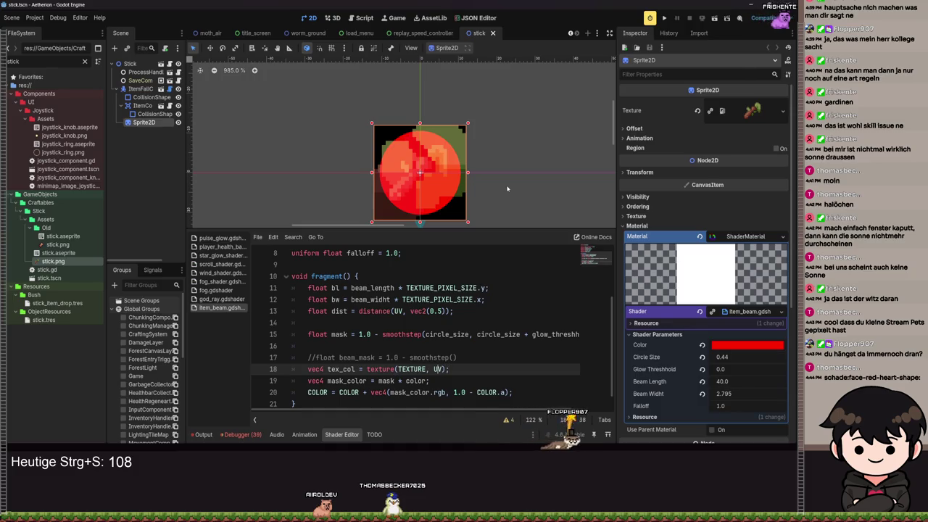
key("Down")
key("Down")
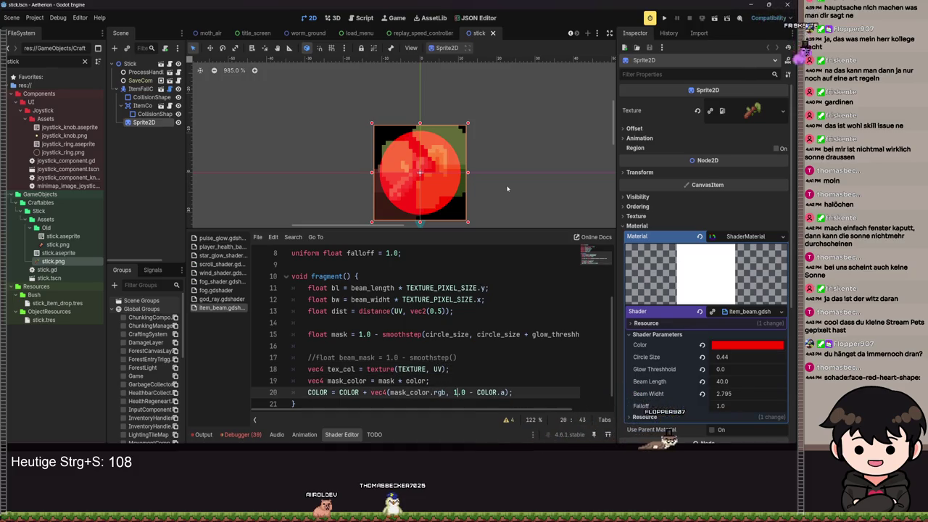
- Replace line 20's right-hand side with mix(mask_color, tex_col, COLOR.a) and save
key("End")
key("Left")
key("ctrl+shift+Left")
key("ctrl+shift+Left")
key("ctrl+shift+Left")
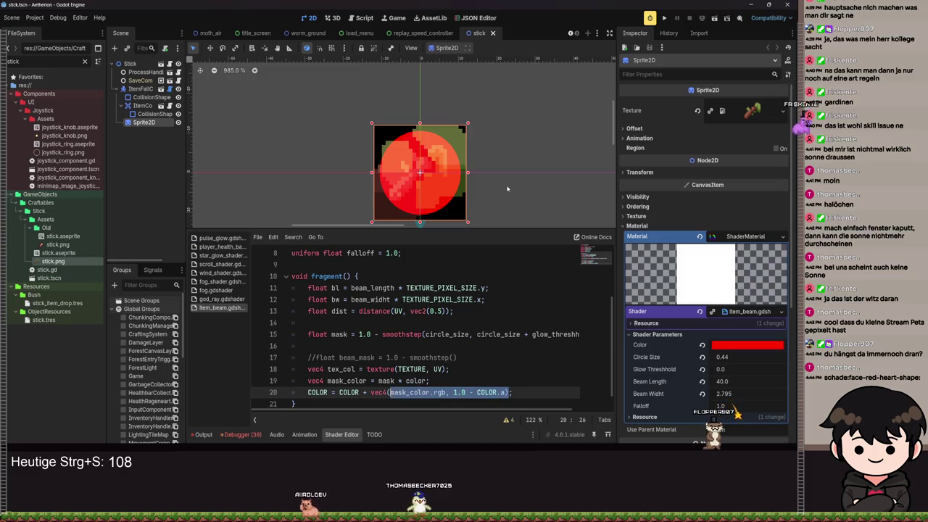
key("ctrl+shift+Left")
key("ctrl+shift+Left")
key("ctrl+shift+Left")
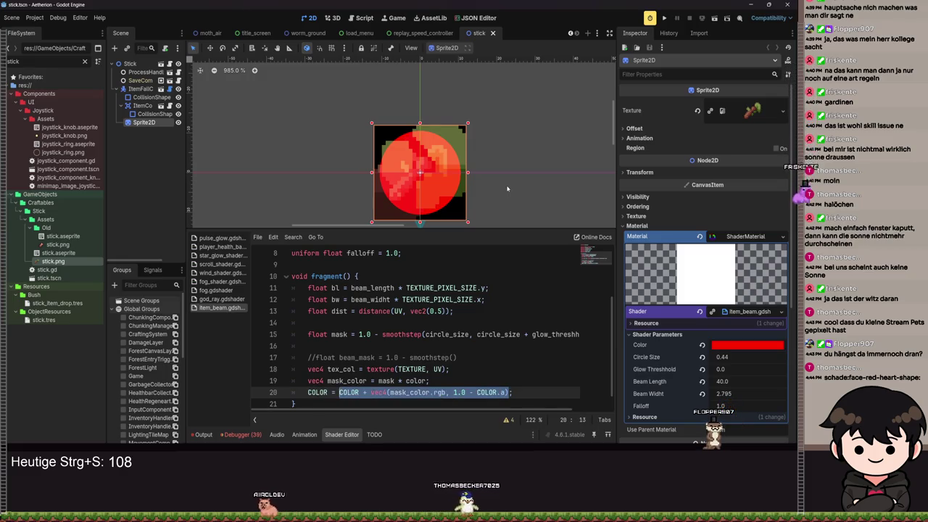
type("mix")
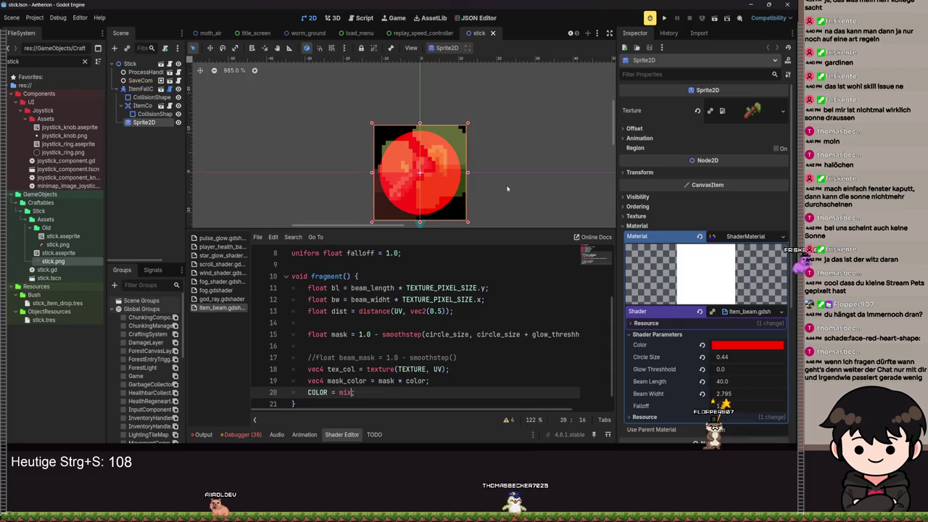
type("(mas")
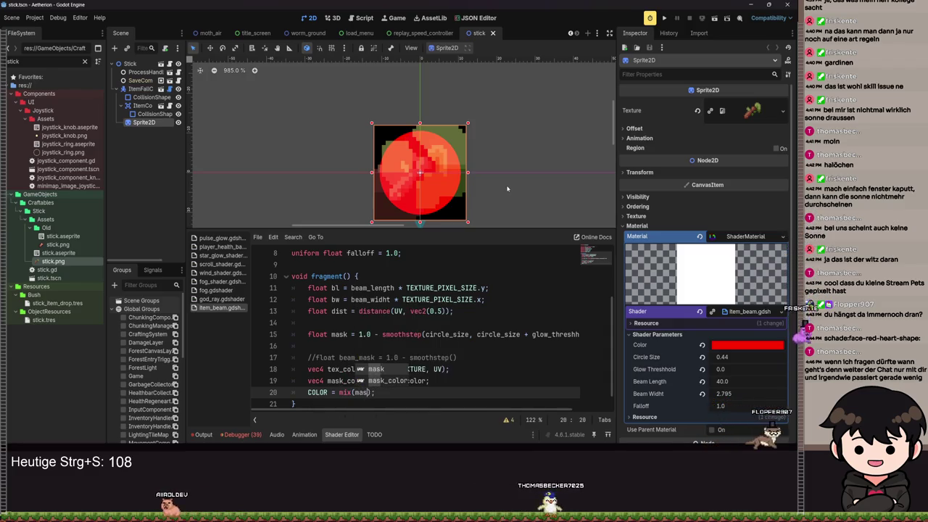
type("k_")
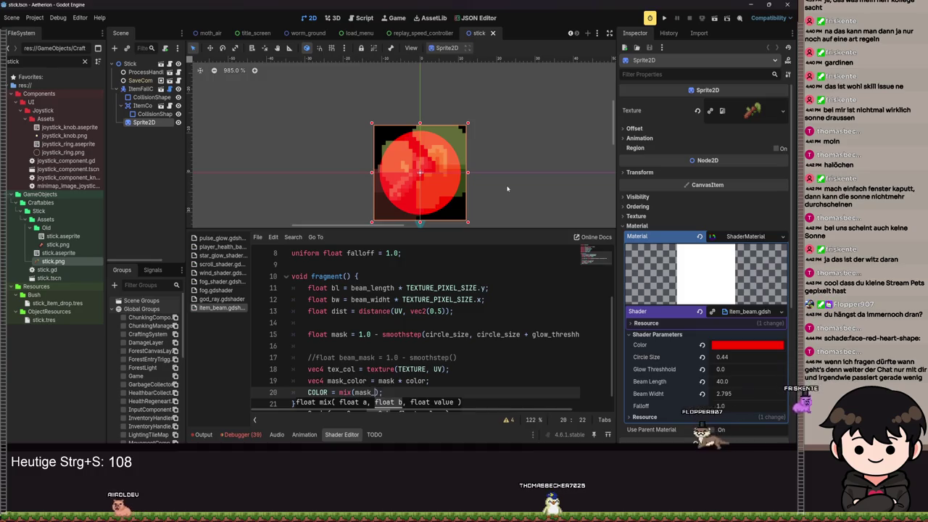
type("color, ")
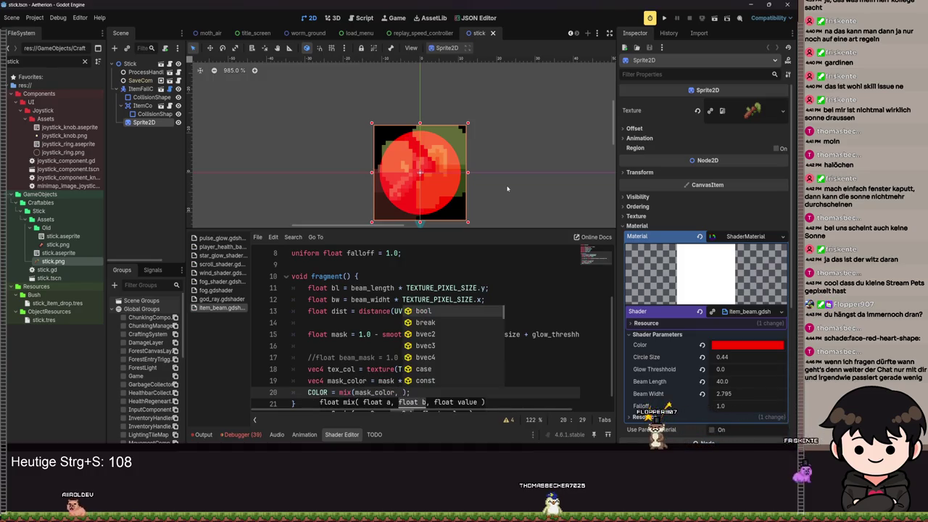
type("tex")
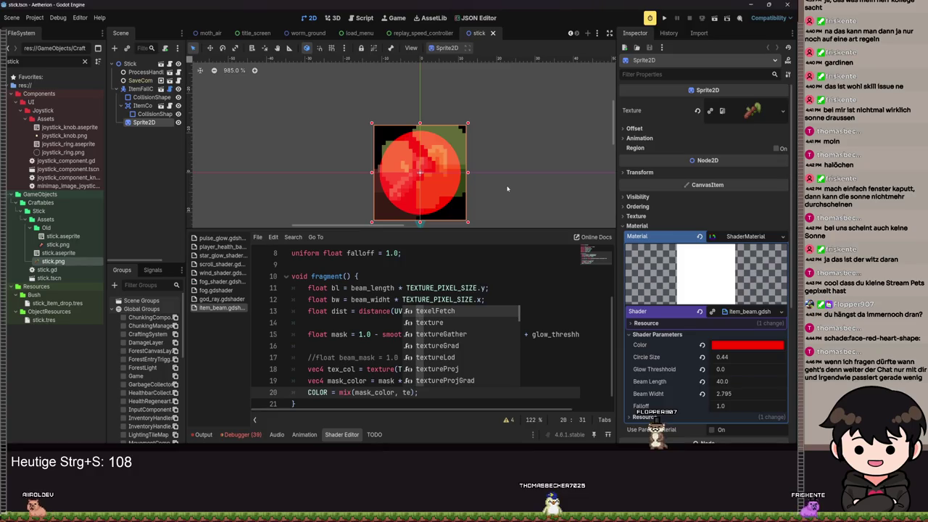
type("_col")
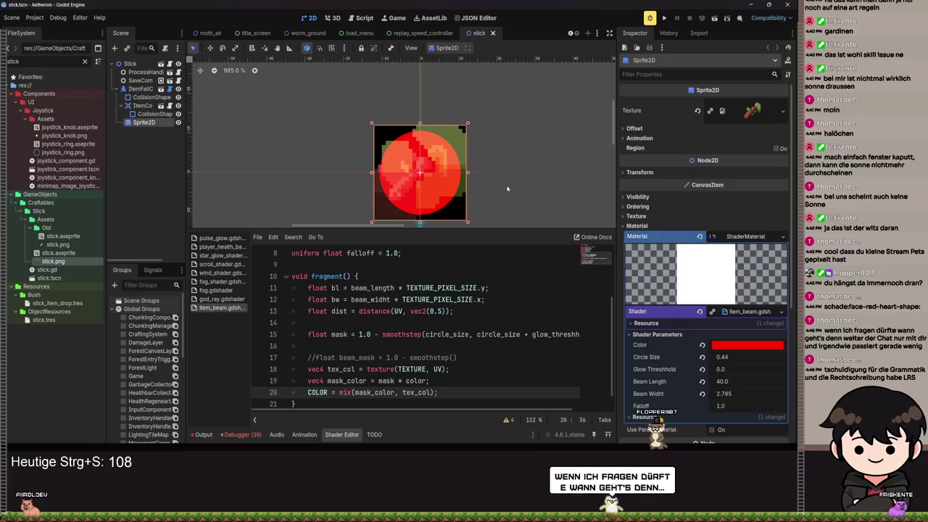
type(", COLOR.a")
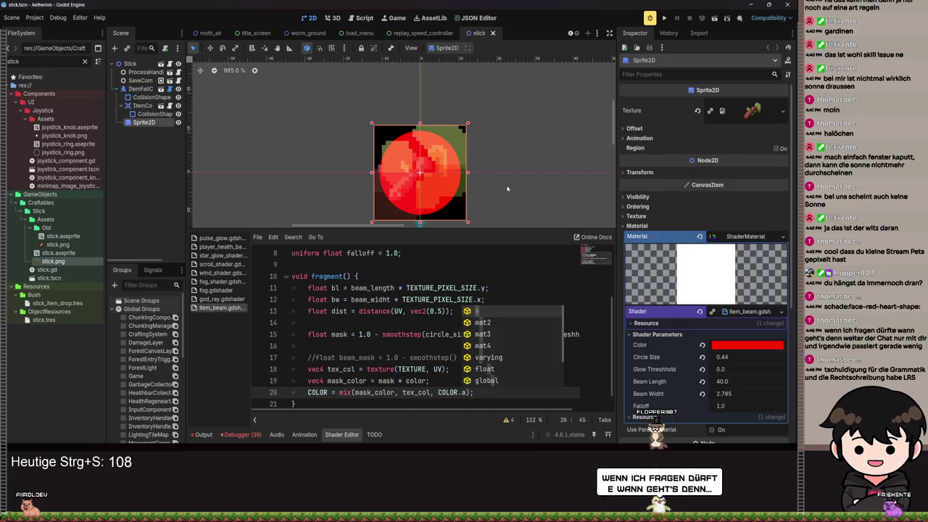
key("ctrl+s")
- Raise Glow Threshold to 0.57 with Circle Size 0.17 for a soft red glow behind the stick
scroll(476, 181, "up", 2)
scroll(478, 196, "left", 2)
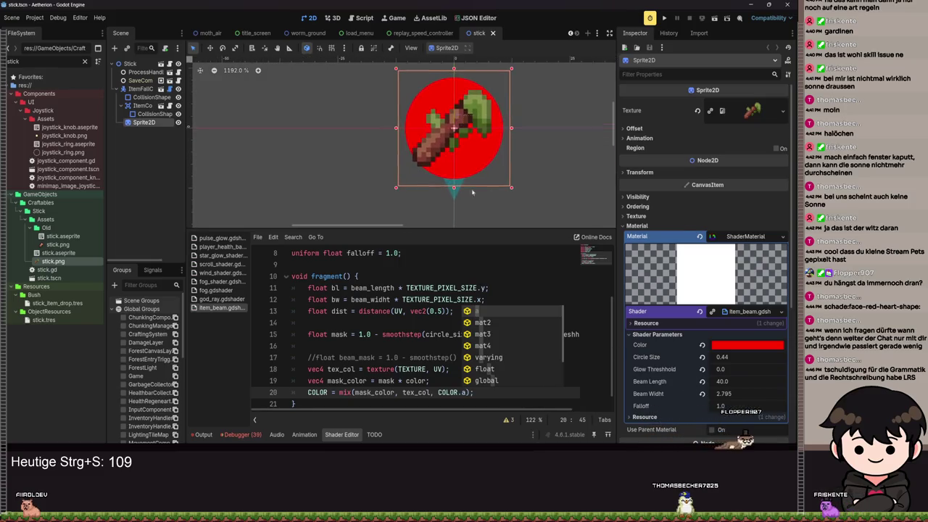
left_click_drag(718, 369, 737, 369)
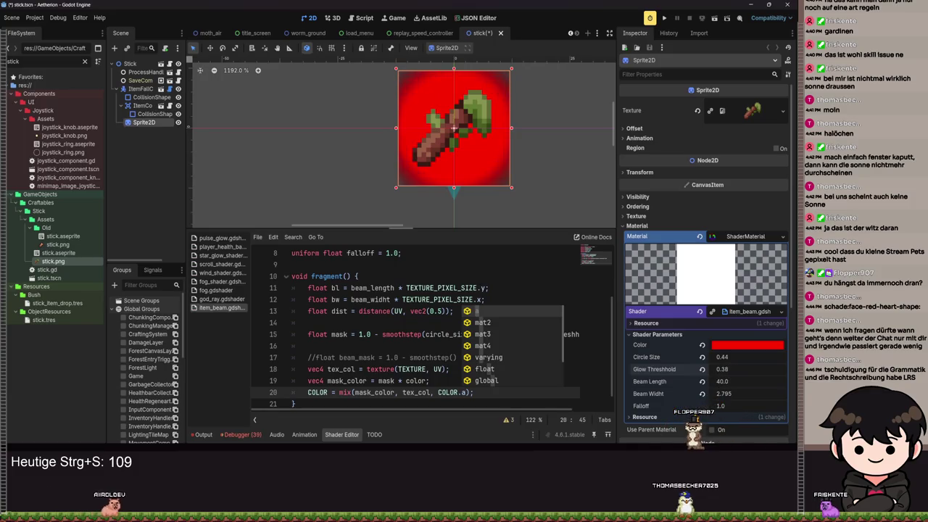
left_click_drag(722, 368, 733, 369)
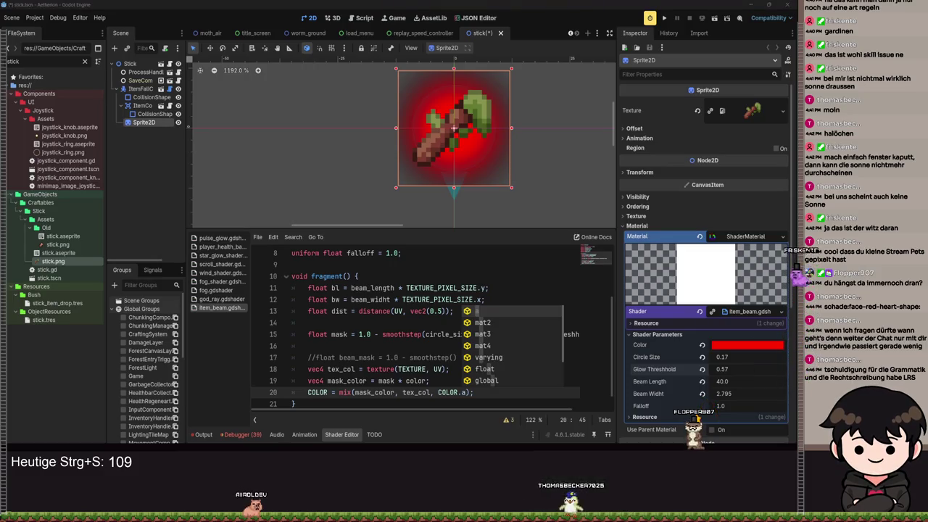
left_click(345, 311)
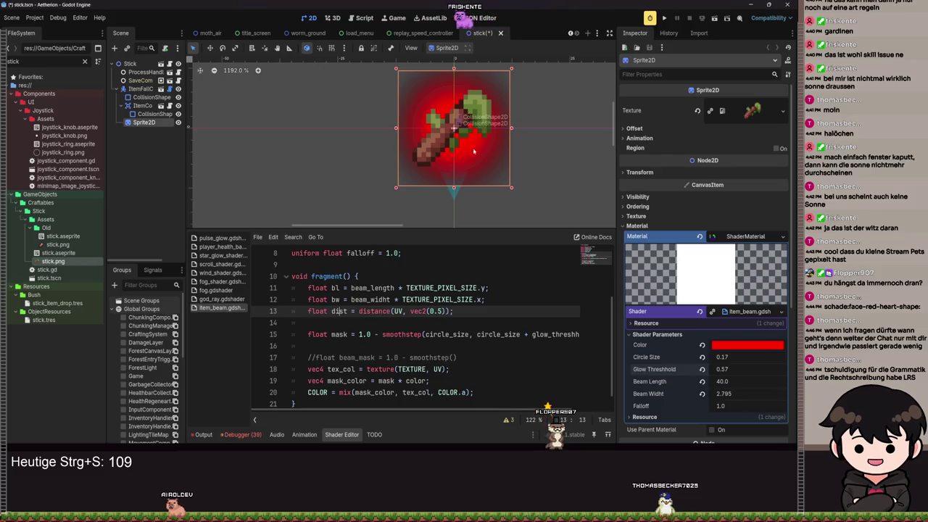
left_click_drag(466, 110, 461, 138)
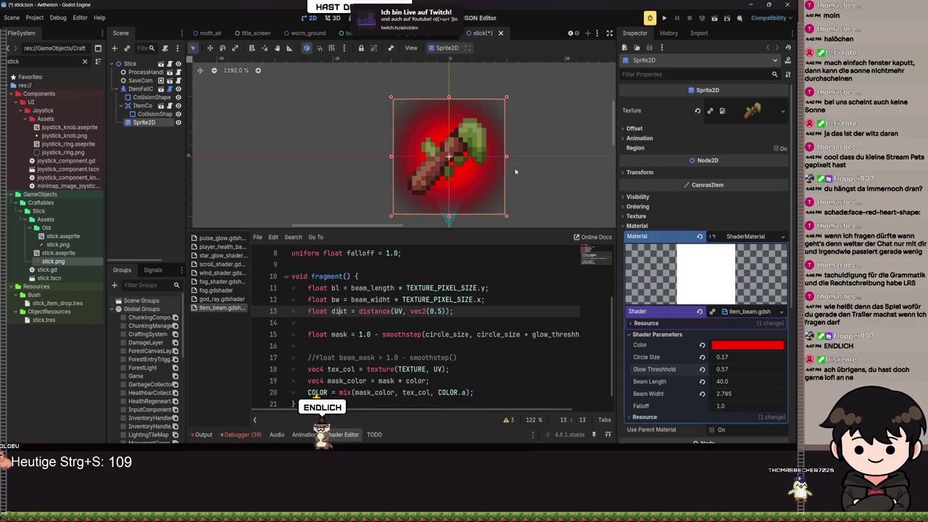
key("F5")
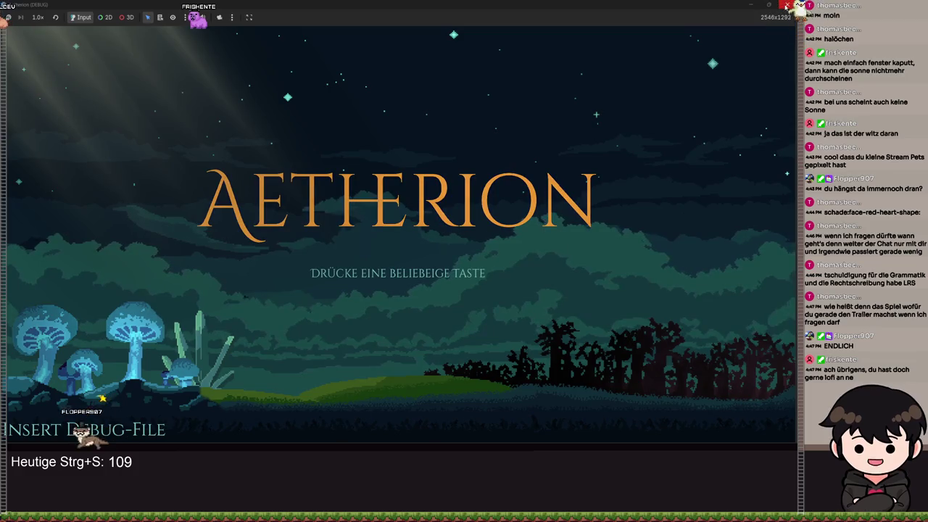
- Close the running Aetherion game window to return to the editor
left_click(788, 6)
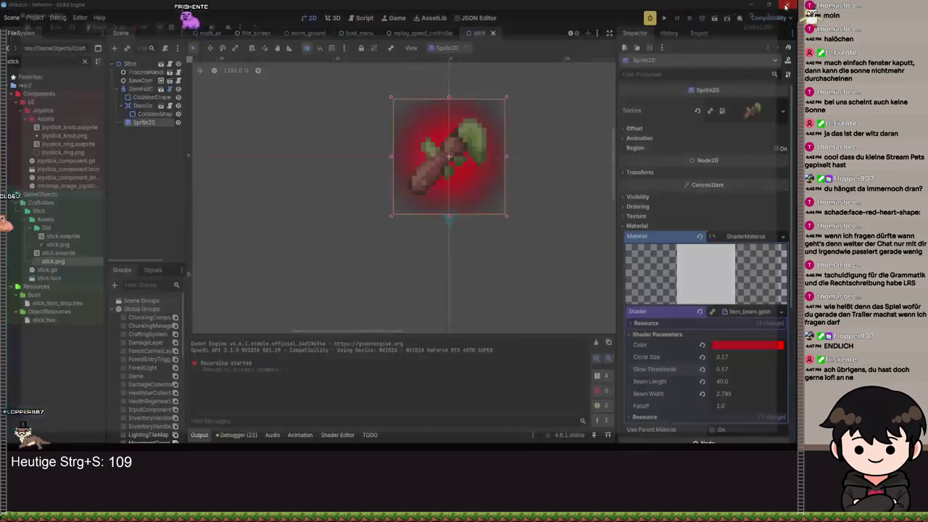